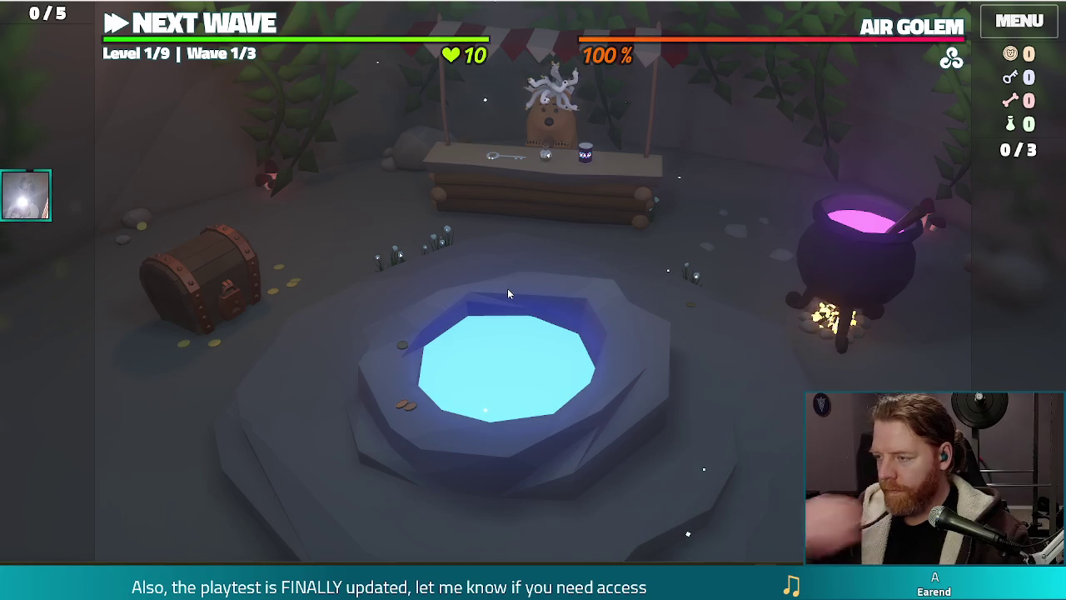
# Step: Take the debug game out of fullscreen with F11, then close it to stop debugging
pyautogui.press('F11')
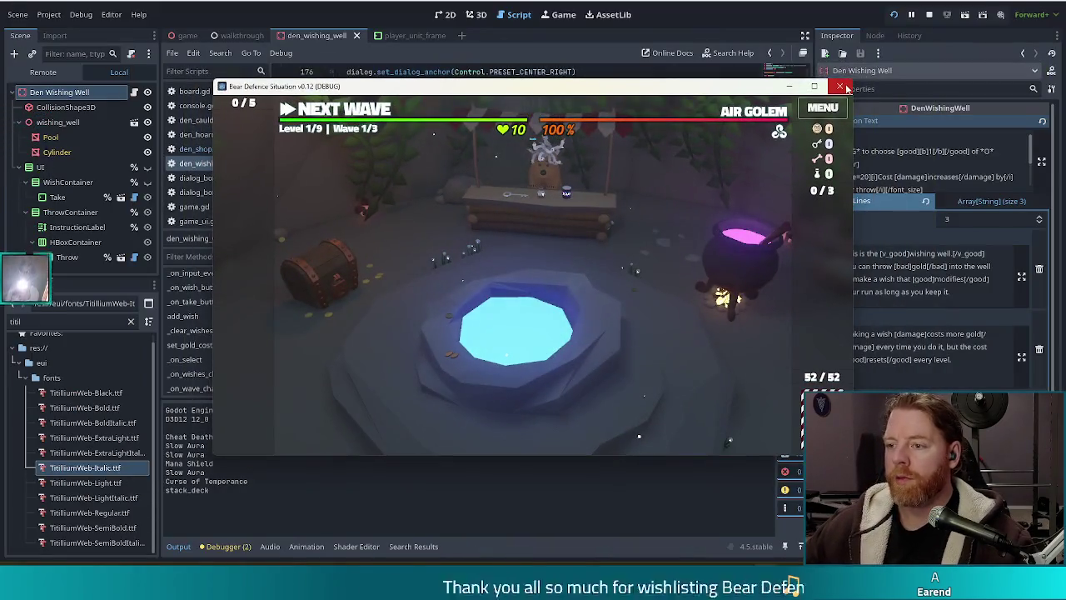
pyautogui.click(841, 87)
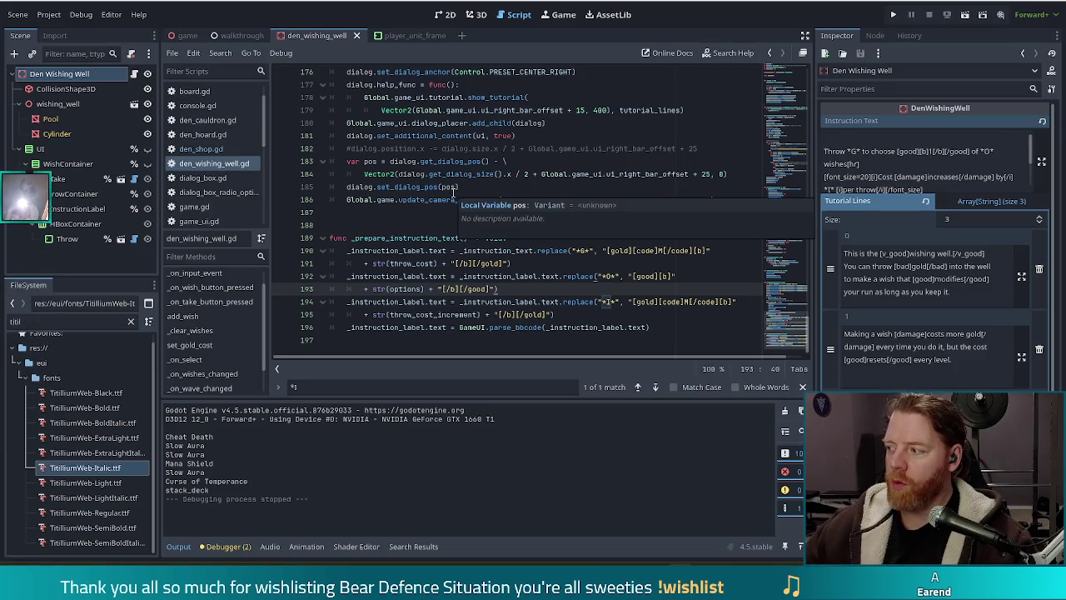
# Step: Put the caret in _prepare_instruction_text's first replace call in den_wishing_well.gd and move up to the header
pyautogui.click(569, 250)
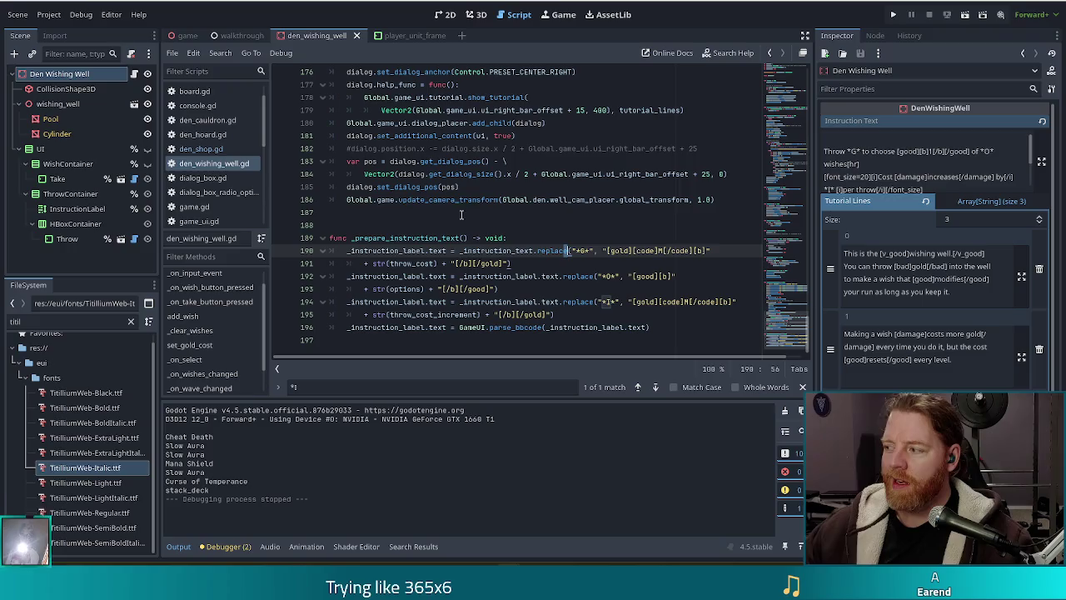
pyautogui.moveTo(646, 200)
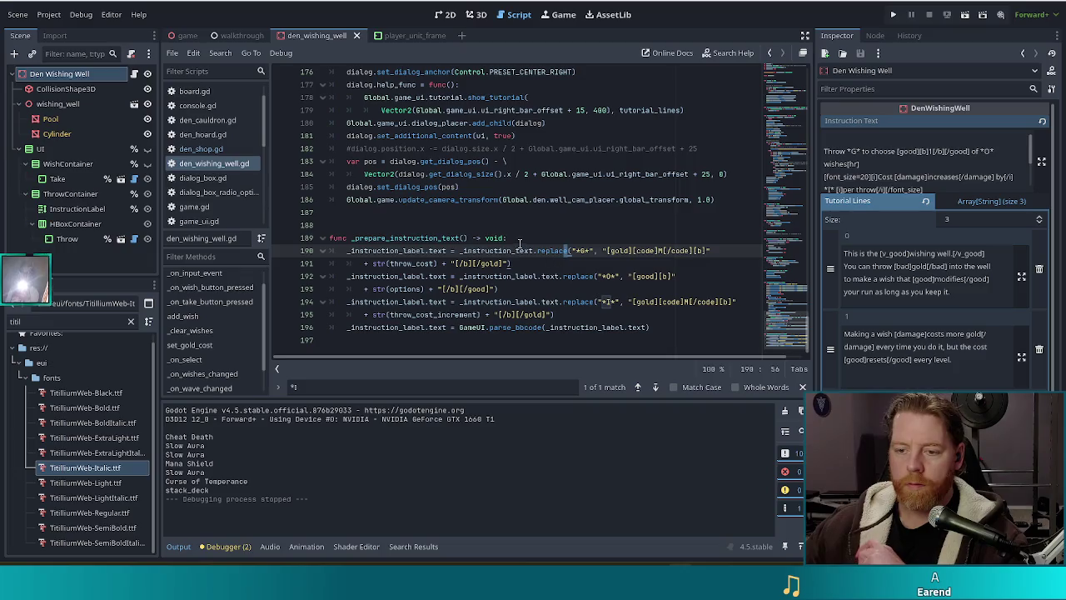
pyautogui.press('Up')
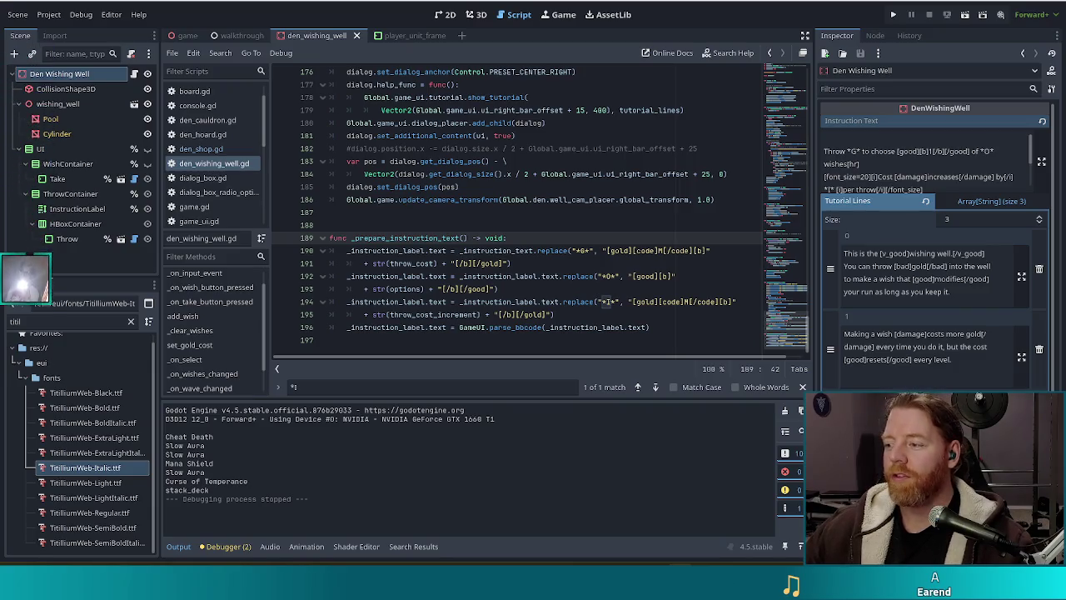
pyautogui.click(524, 276)
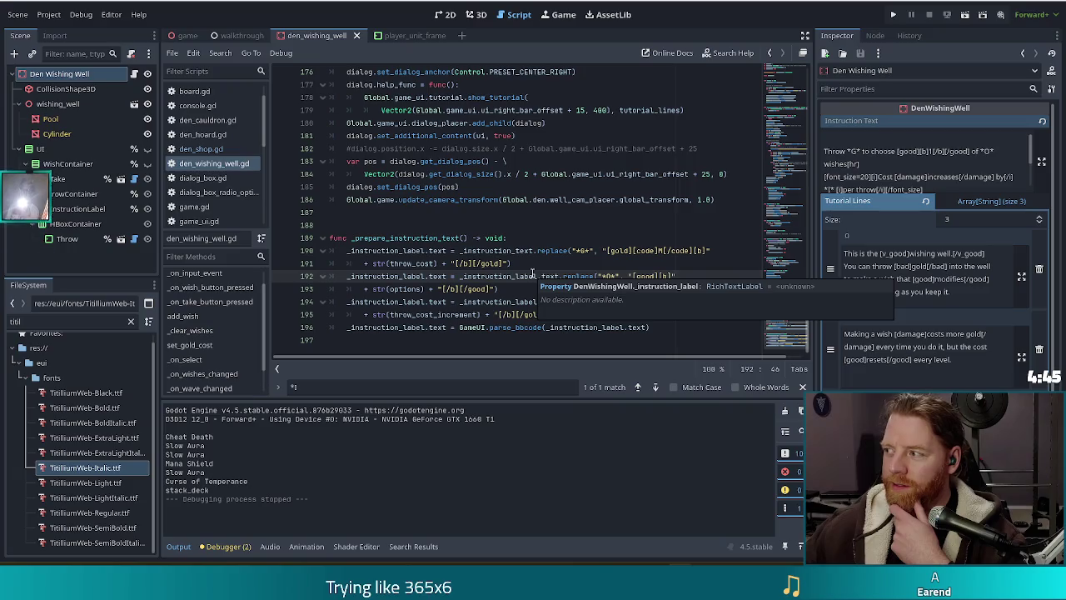
pyautogui.click(511, 265)
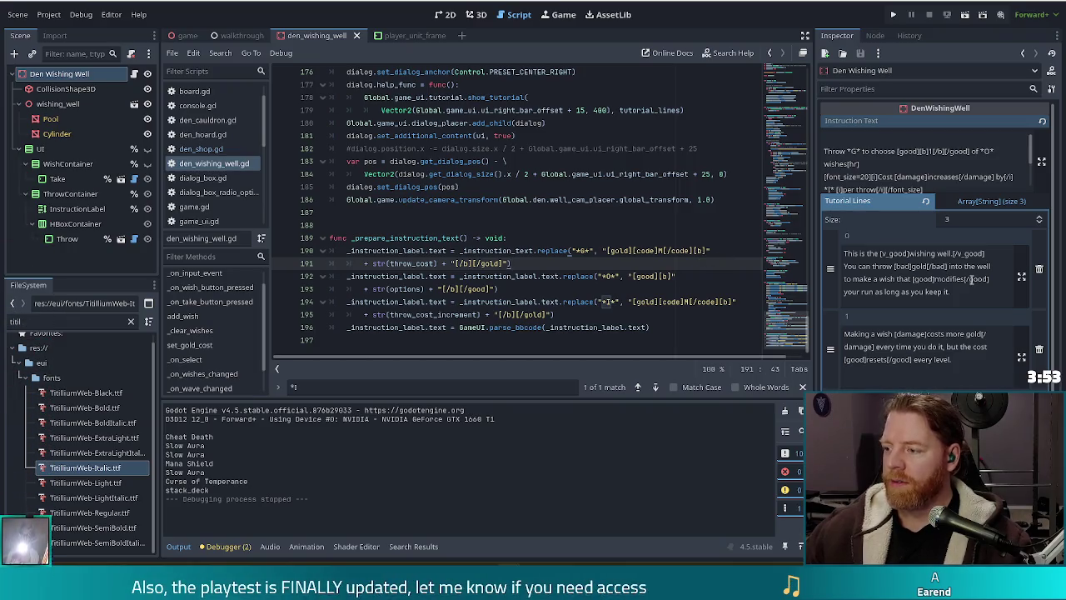
pyautogui.press('Left')
pyautogui.press('Left')
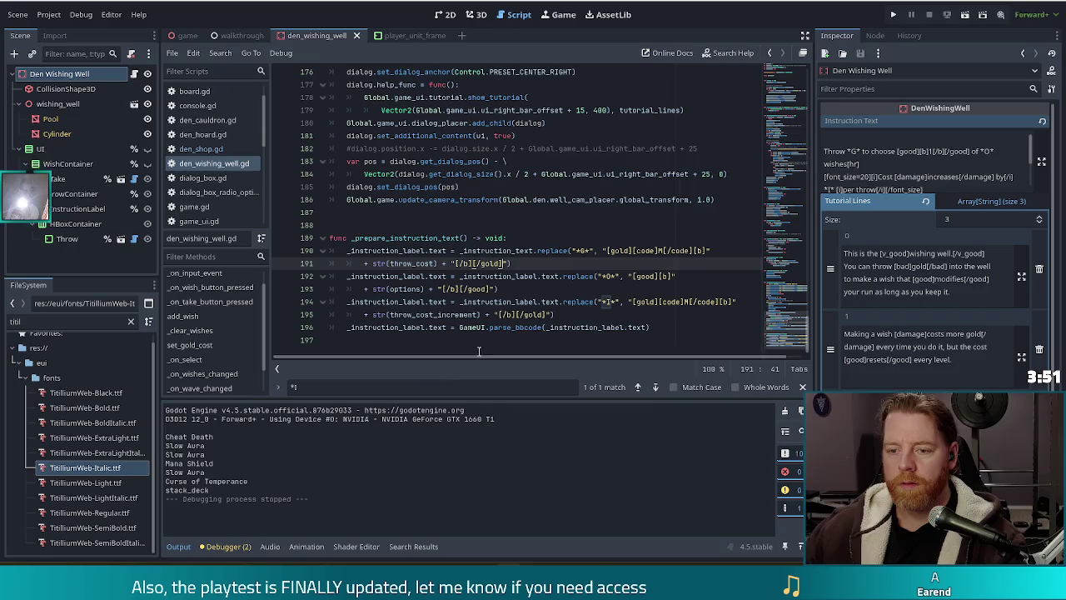
pyautogui.scroll(3, 492, 300)
pyautogui.scroll(-3, 479, 275)
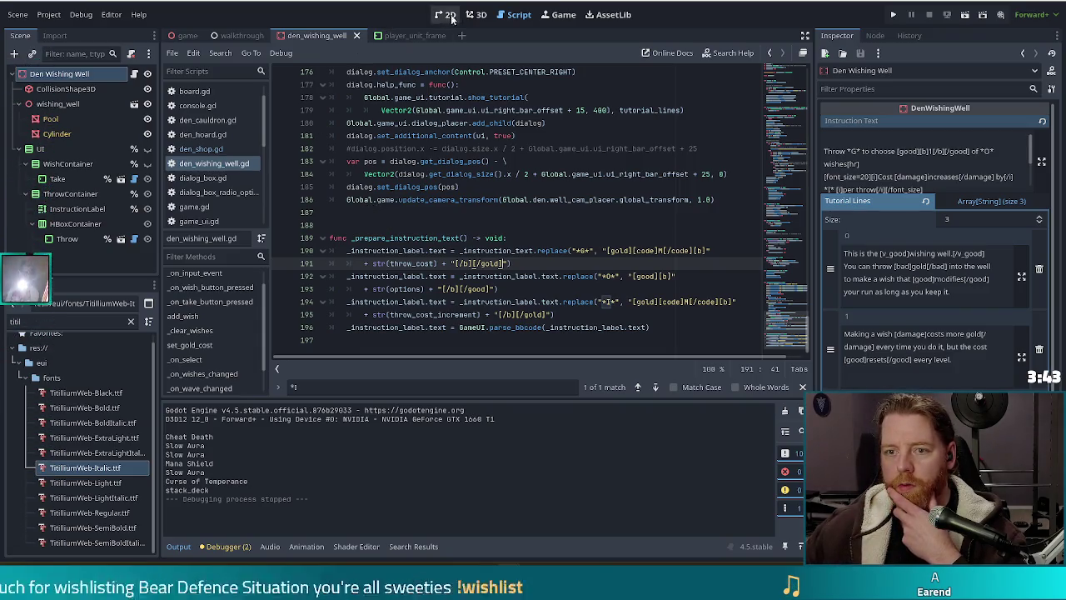
# Step: Orbit around the wishing well in the 3D view, finishing in Front Orthogonal view
pyautogui.click(476, 14)
pyautogui.scroll(-6, 619, 249)
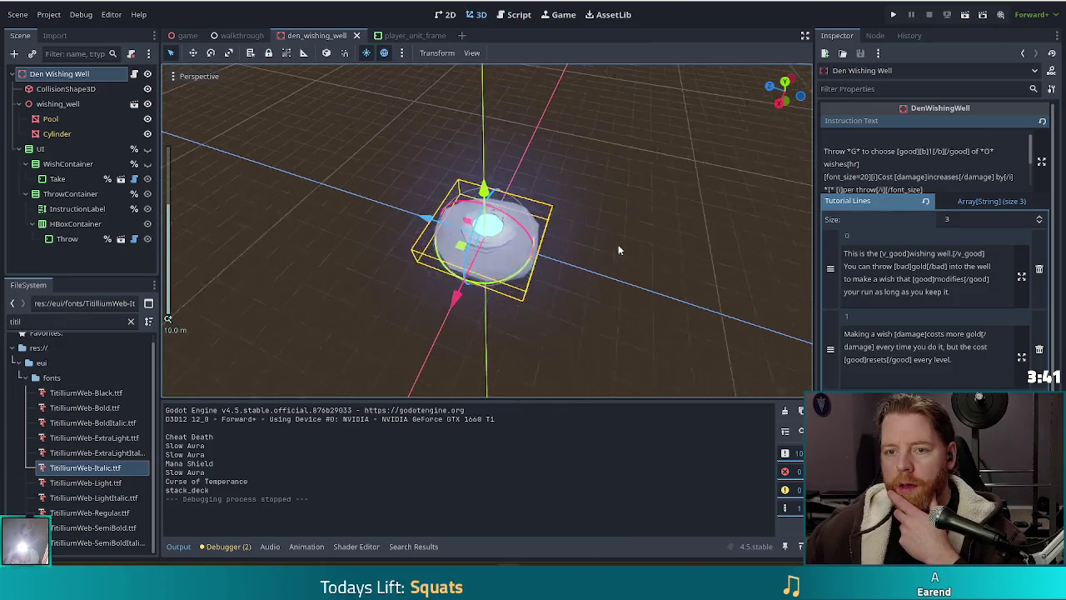
pyautogui.scroll(4, 621, 223)
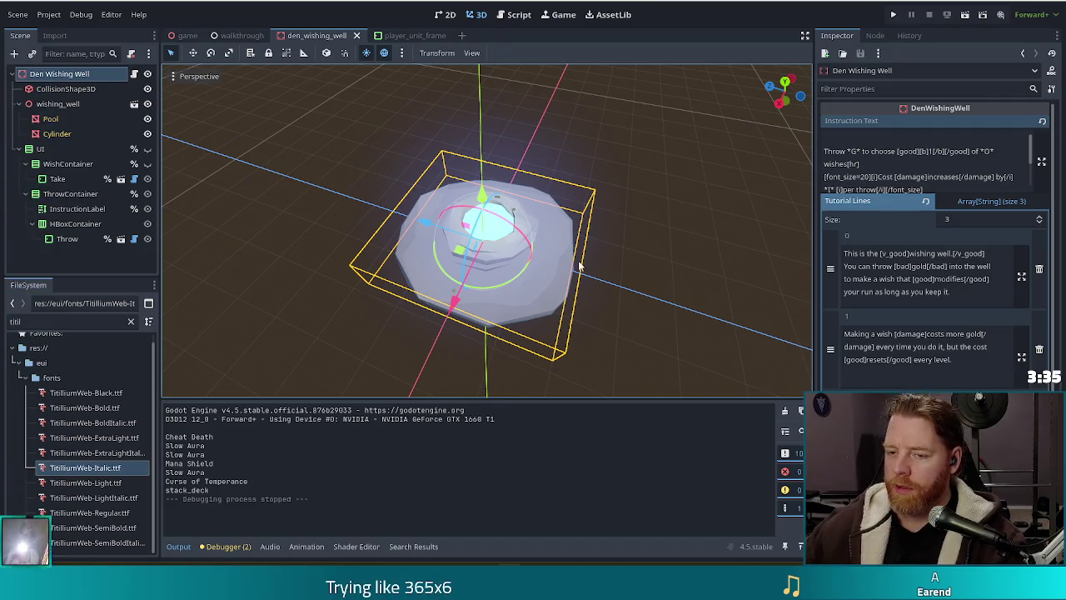
pyautogui.moveTo(668, 245)
pyautogui.mouseDown()
pyautogui.moveTo(631, 222)
pyautogui.moveTo(500, 190)
pyautogui.mouseUp()
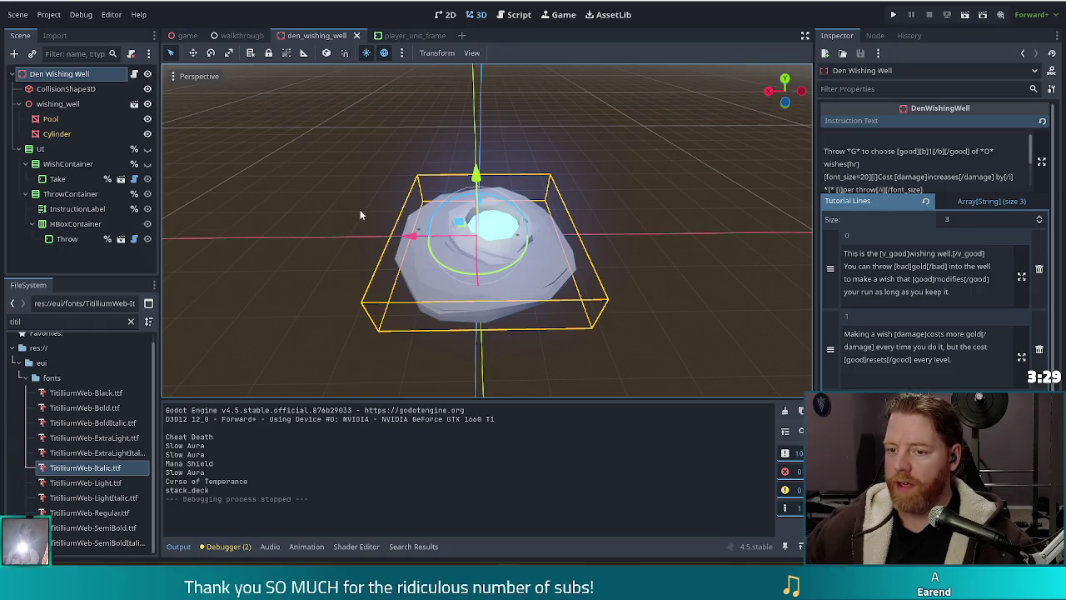
pyautogui.scroll(4, 466, 241)
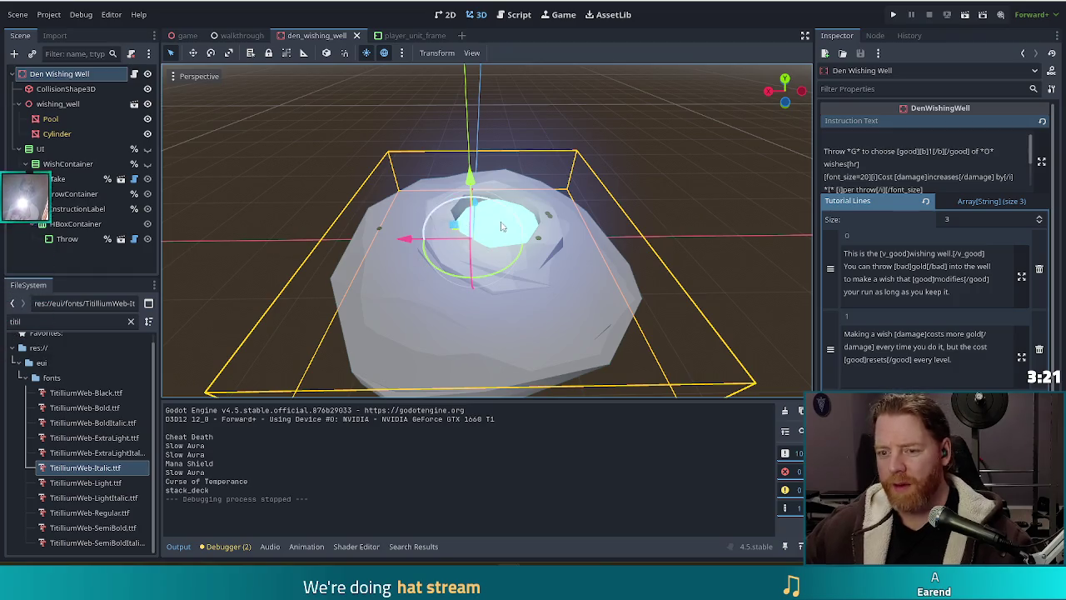
pyautogui.moveTo(583, 218)
pyautogui.mouseDown()
pyautogui.moveTo(715, 193)
pyautogui.moveTo(540, 214)
pyautogui.mouseUp()
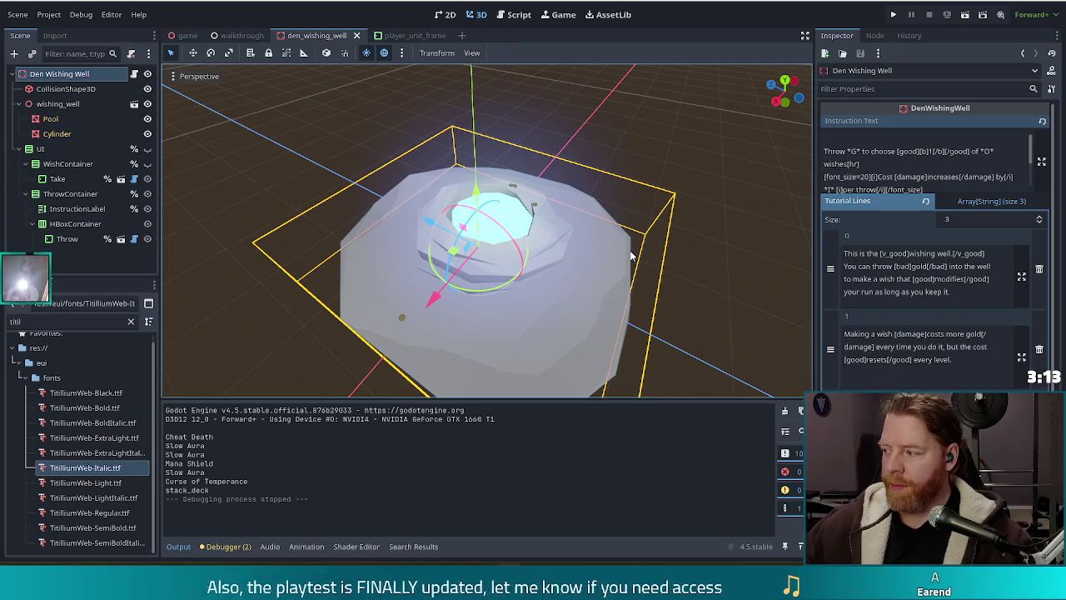
pyautogui.moveTo(648, 159)
pyautogui.mouseDown()
pyautogui.moveTo(673, 203)
pyautogui.moveTo(684, 183)
pyautogui.mouseUp()
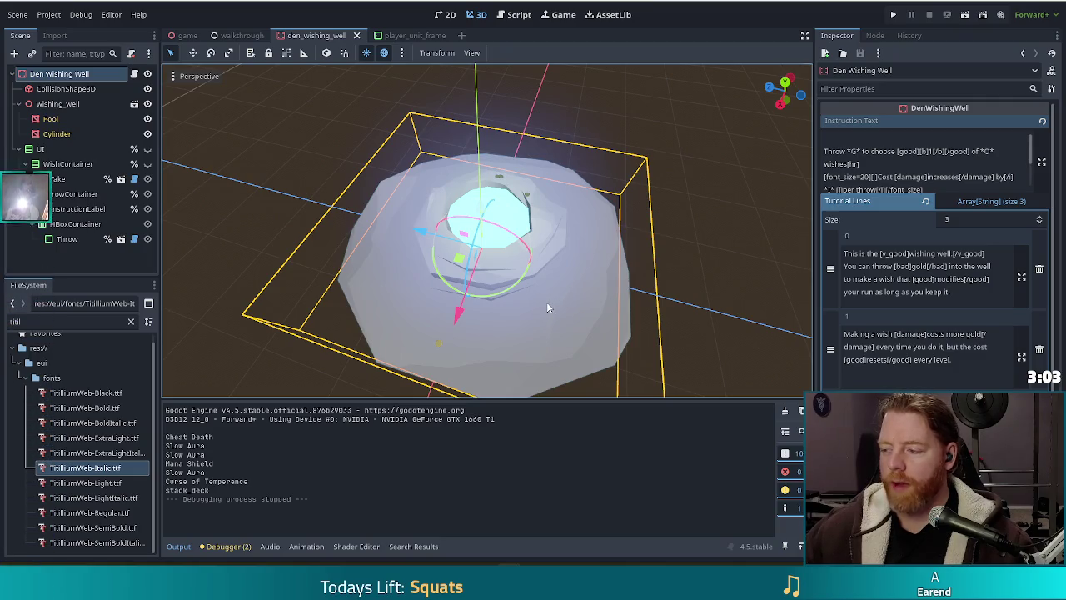
pyautogui.moveTo(716, 266)
pyautogui.mouseDown()
pyautogui.moveTo(729, 237)
pyautogui.moveTo(735, 259)
pyautogui.mouseUp()
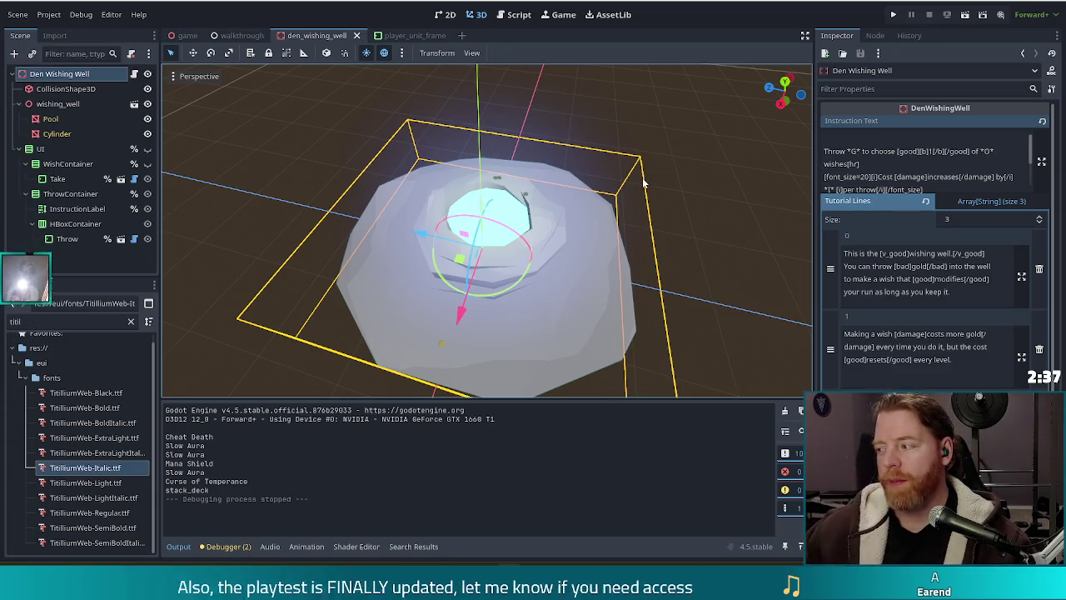
pyautogui.moveTo(731, 157)
pyautogui.mouseDown()
pyautogui.moveTo(721, 168)
pyautogui.moveTo(706, 144)
pyautogui.mouseUp()
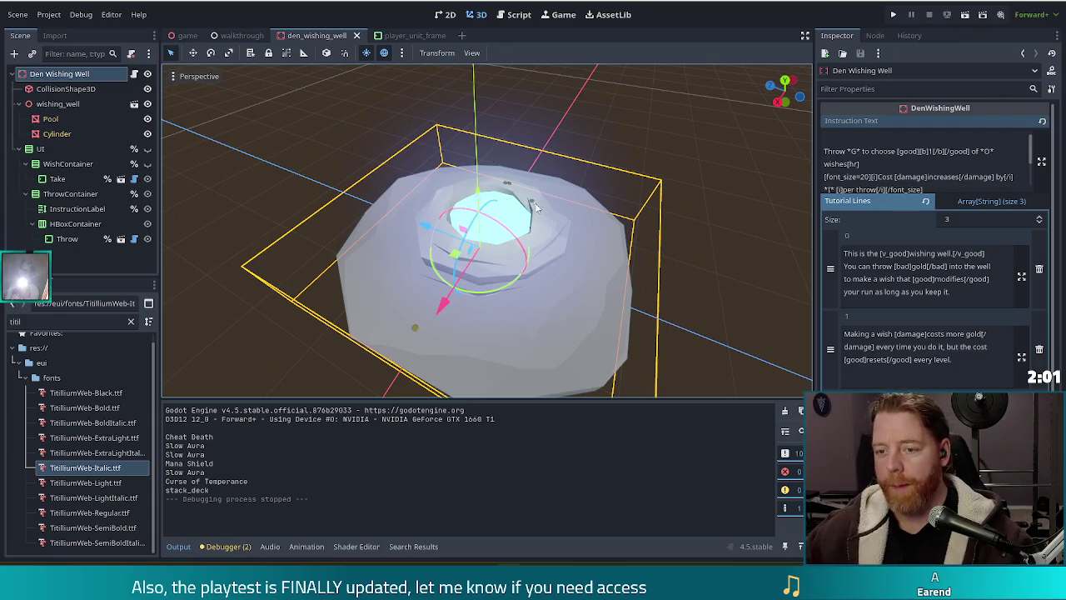
pyautogui.press('KP_1')
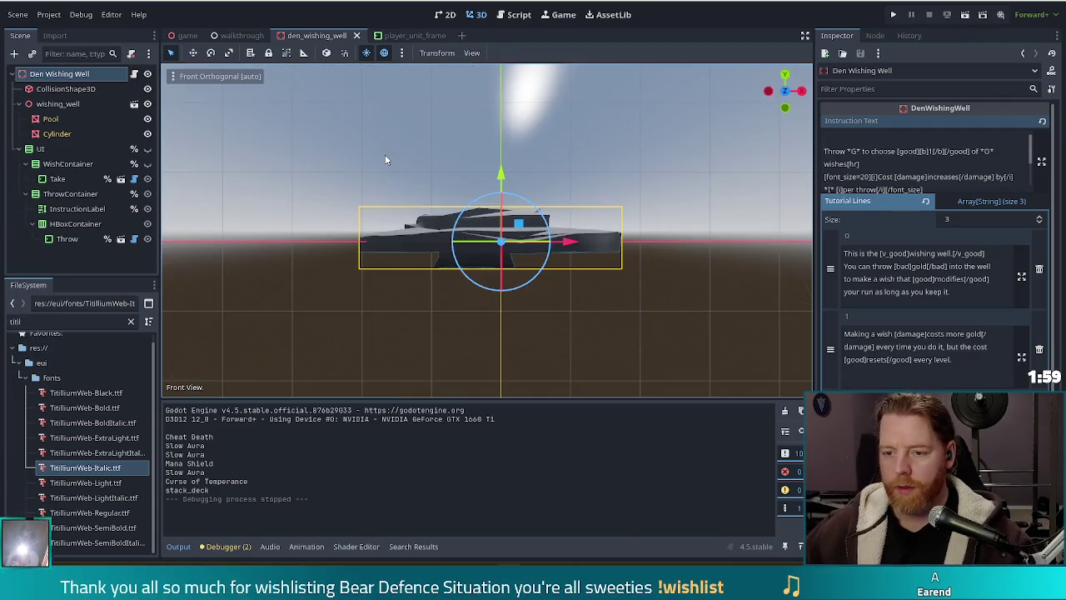
# Step: Switch to Top Orthogonal view of the well, then run the project
pyautogui.press('KP_7')
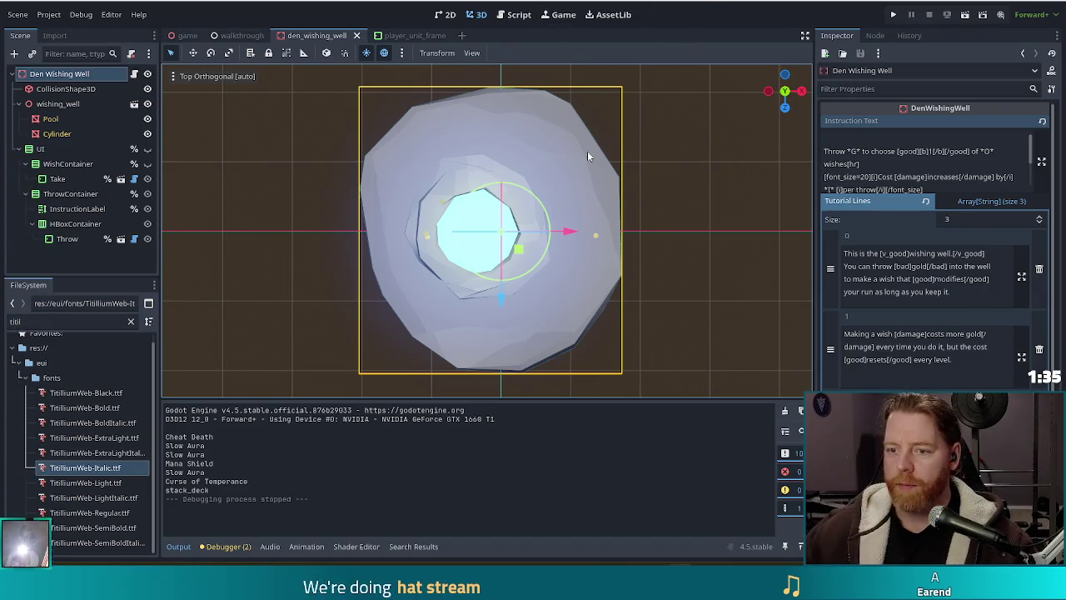
pyautogui.click(893, 15)
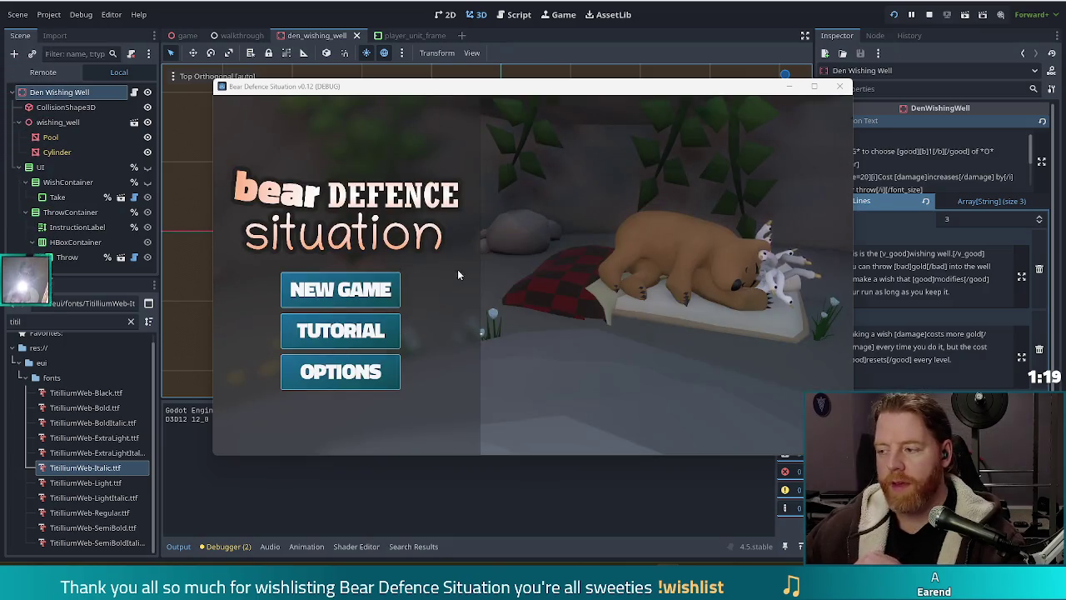
# Step: Start a New Game to check the well, stop with F8, tilt the view, then rerun and stop
pyautogui.click(377, 290)
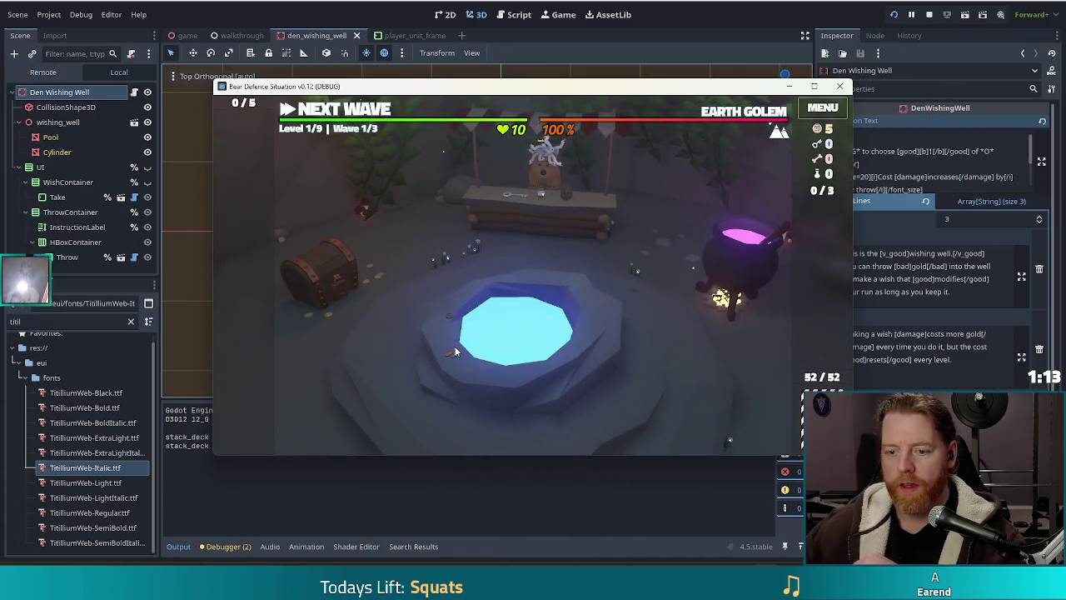
pyautogui.press('F8')
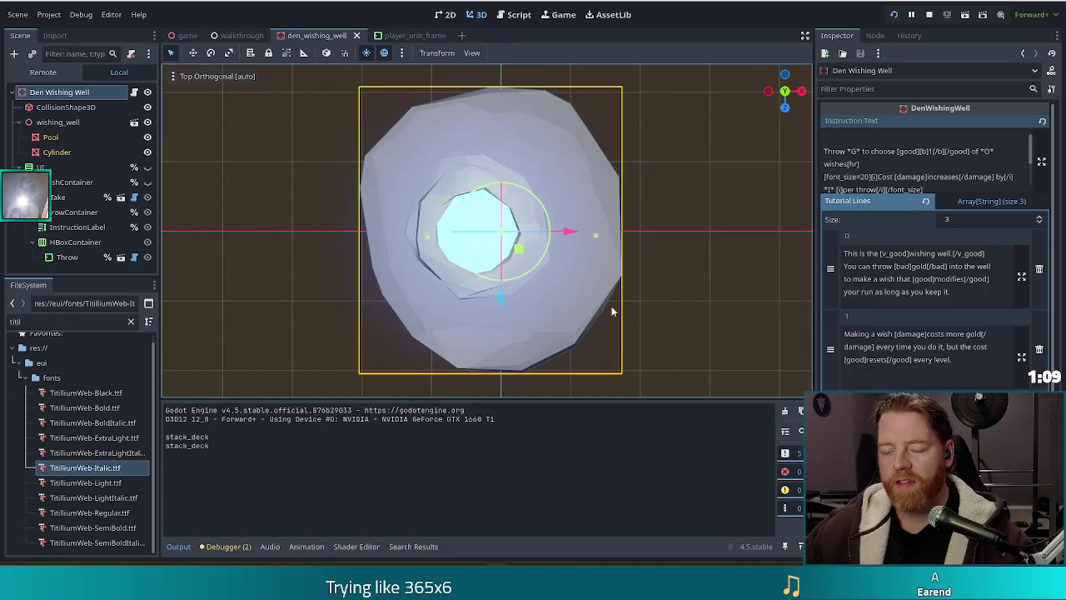
pyautogui.moveTo(655, 330)
pyautogui.mouseDown()
pyautogui.moveTo(644, 207)
pyautogui.moveTo(658, 216)
pyautogui.mouseUp()
pyautogui.press('F5')
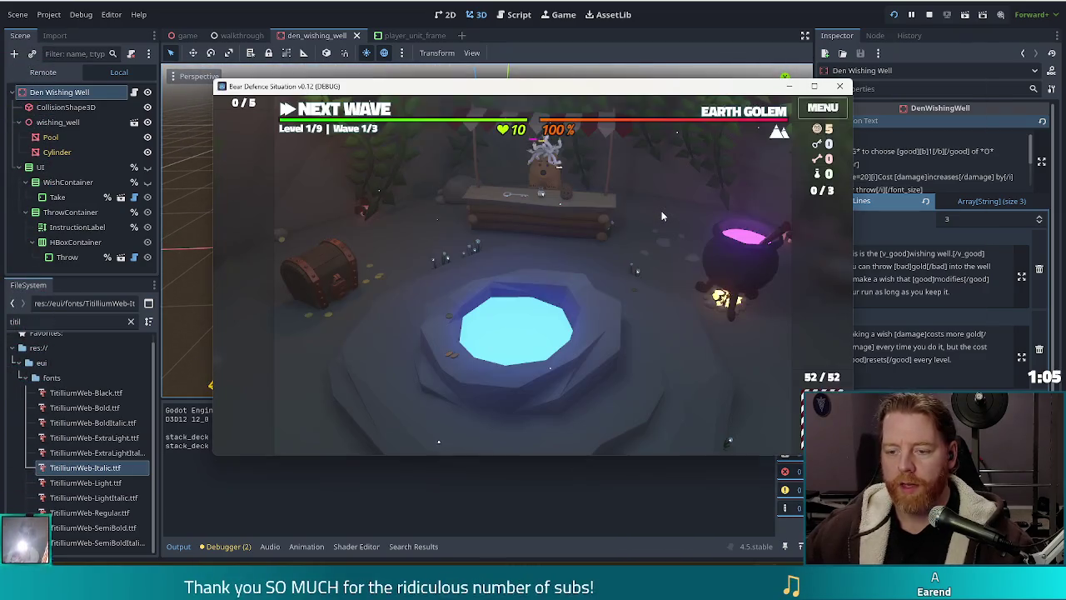
pyautogui.press('F8')
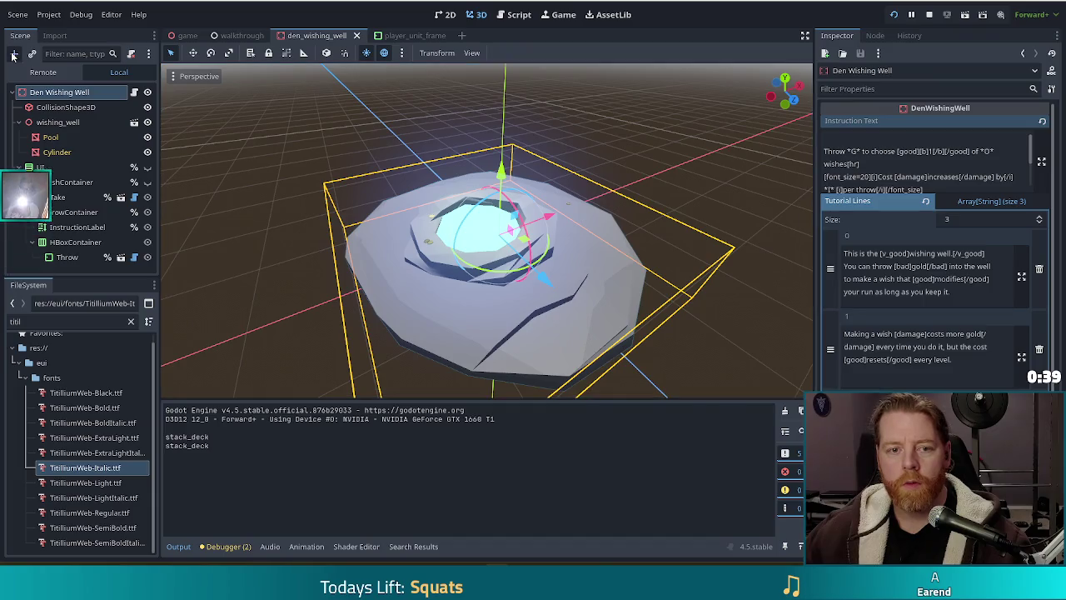
# Step: Add a plain Node3D through Create New Node and drag it under wishing_well
pyautogui.hotkey('ctrl', 'a')
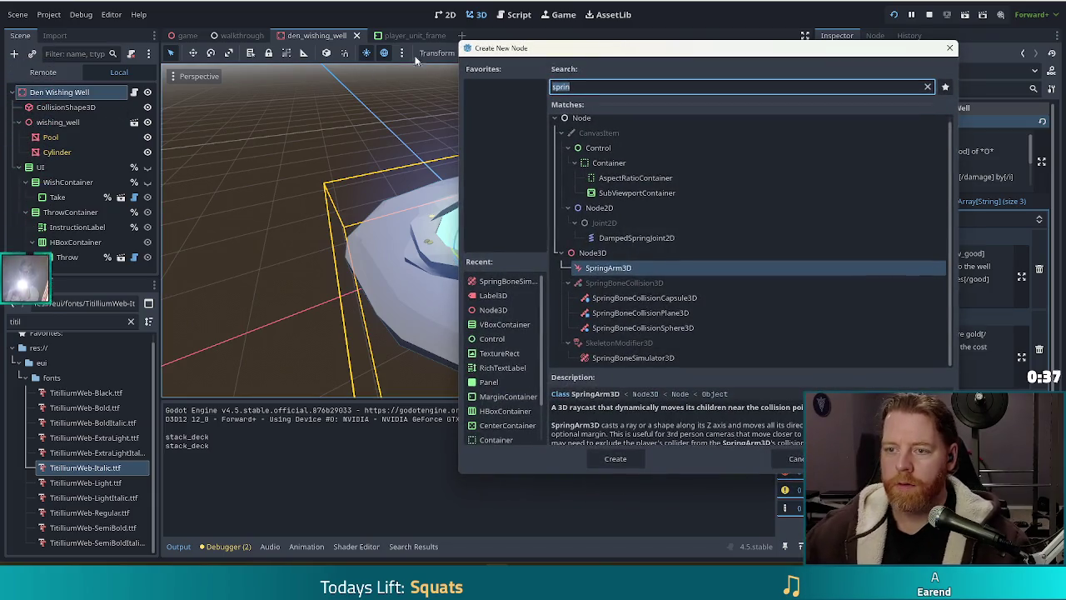
pyautogui.moveTo(679, 53); pyautogui.dragTo(479, 64)
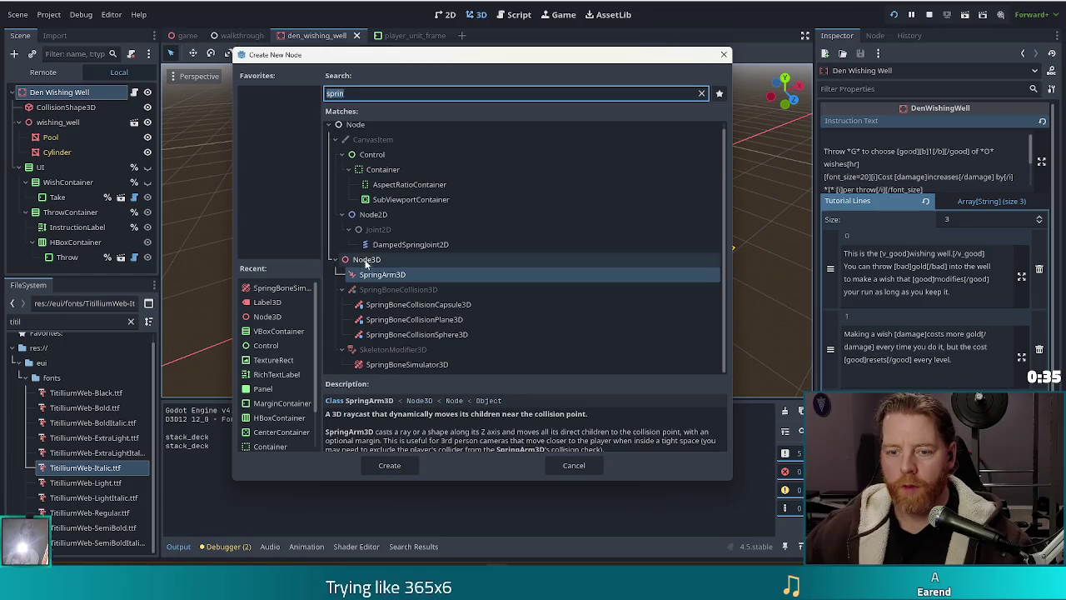
pyautogui.doubleClick(371, 262)
pyautogui.moveTo(46, 263); pyautogui.dragTo(52, 123)
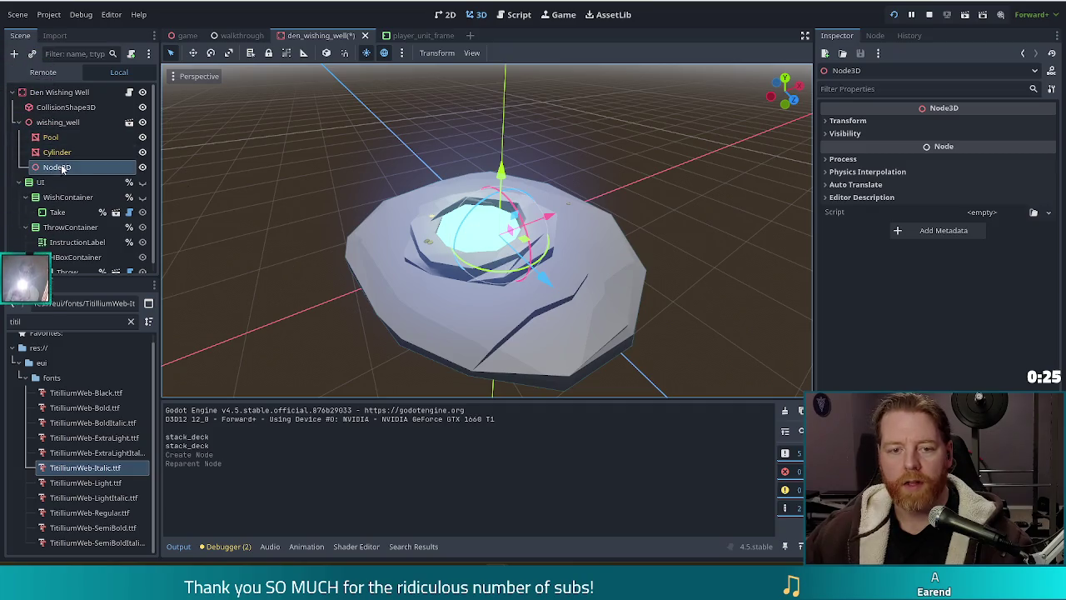
# Step: Move the Node3D up directly under Den Wishing Well and rename it coin_thrower
pyautogui.keyDown('ctrl'); pyautogui.click(58, 91); pyautogui.keyUp('ctrl')
pyautogui.moveTo(57, 166); pyautogui.dragTo(27, 179)
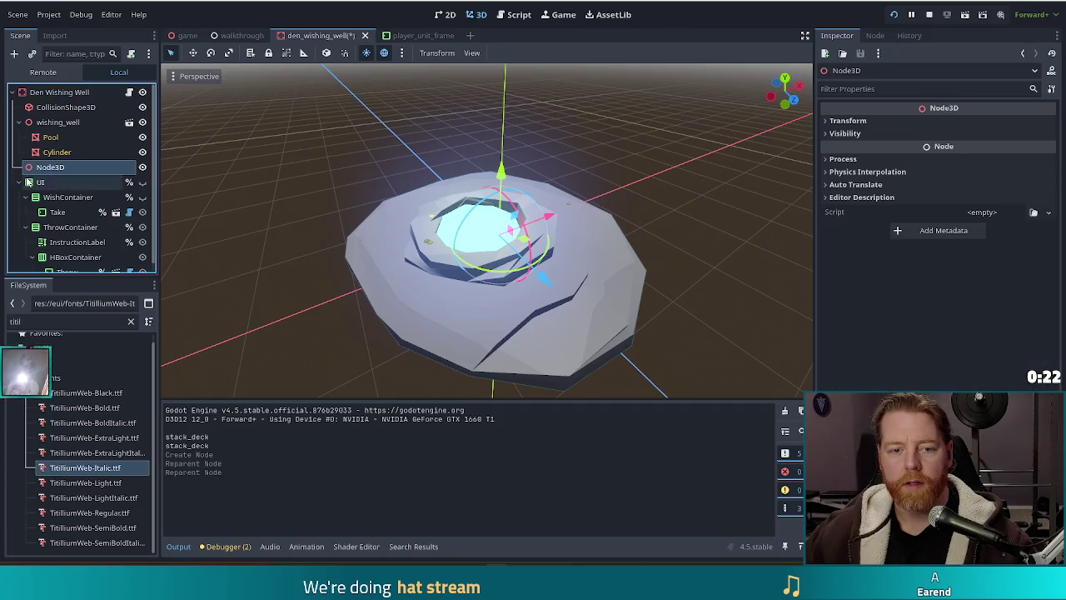
pyautogui.click(19, 123)
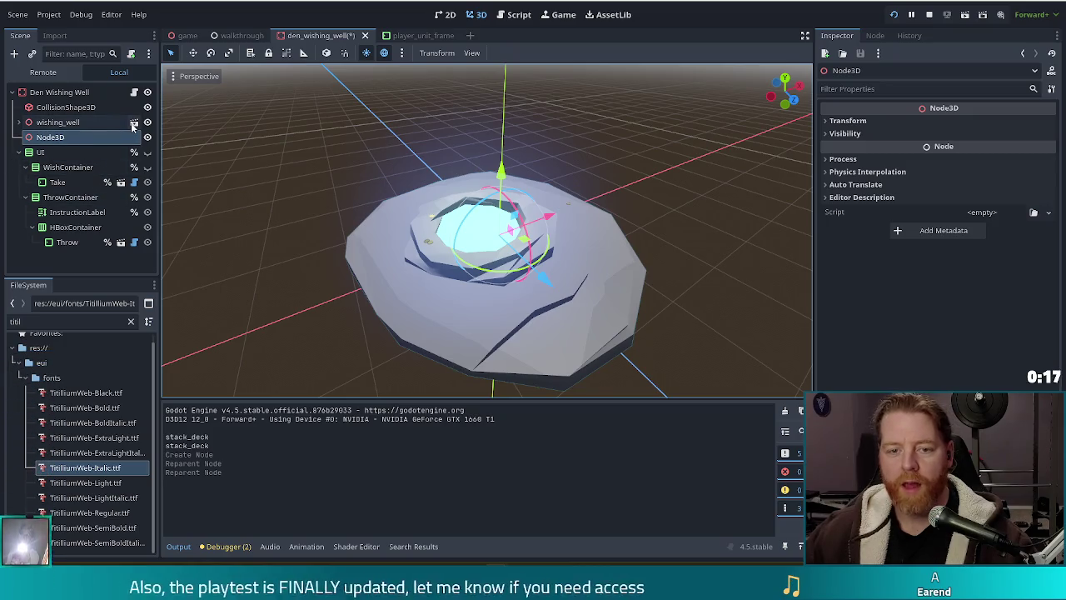
pyautogui.doubleClick(56, 139)
pyautogui.write('coin')
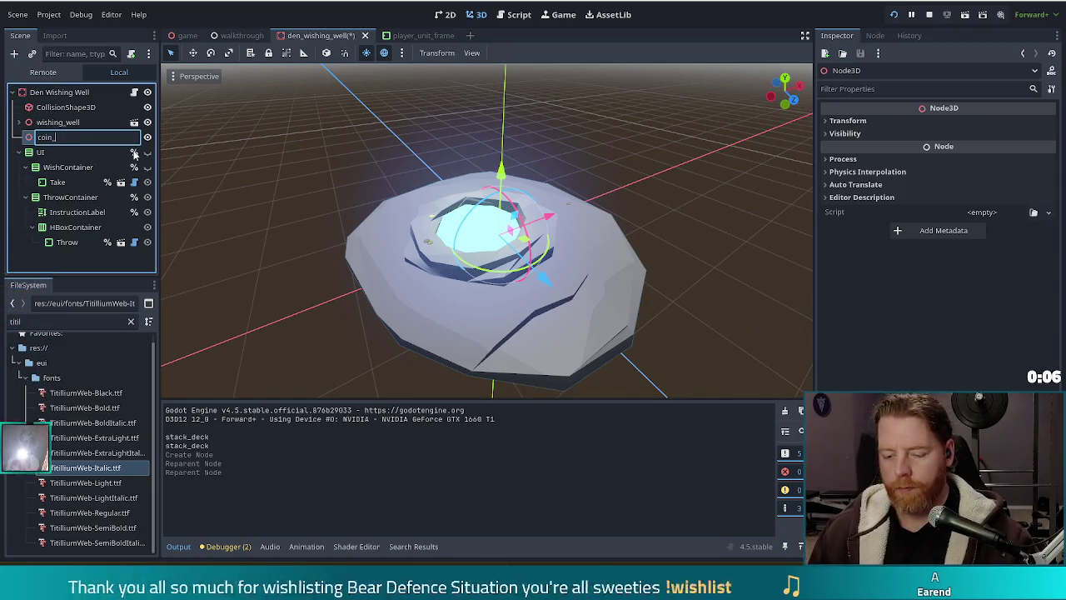
pyautogui.write('_thrower')
pyautogui.press('Return')
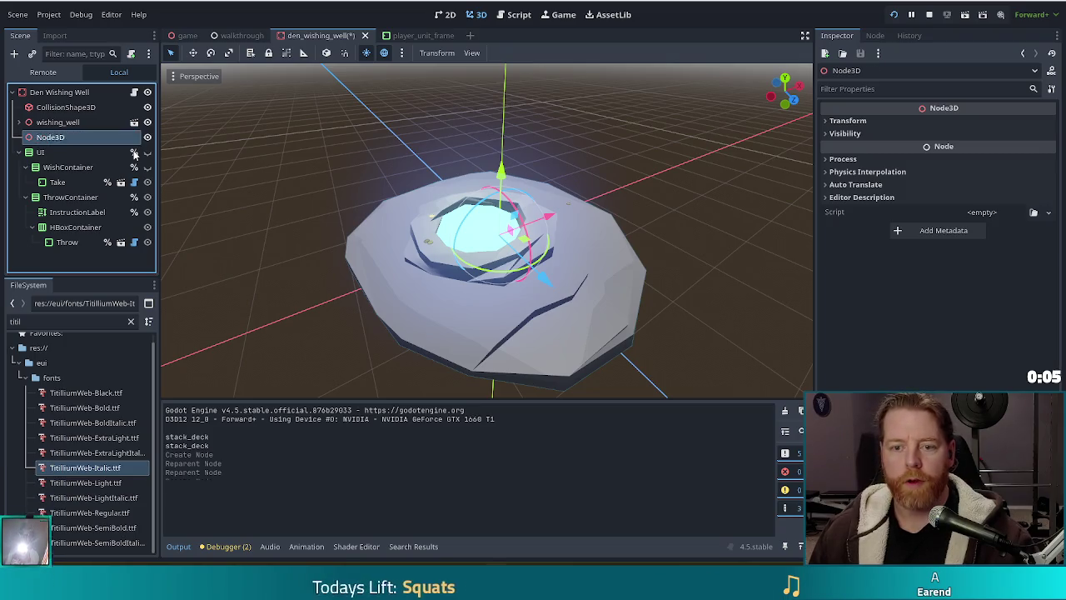
pyautogui.hotkey('ctrl', 'a')
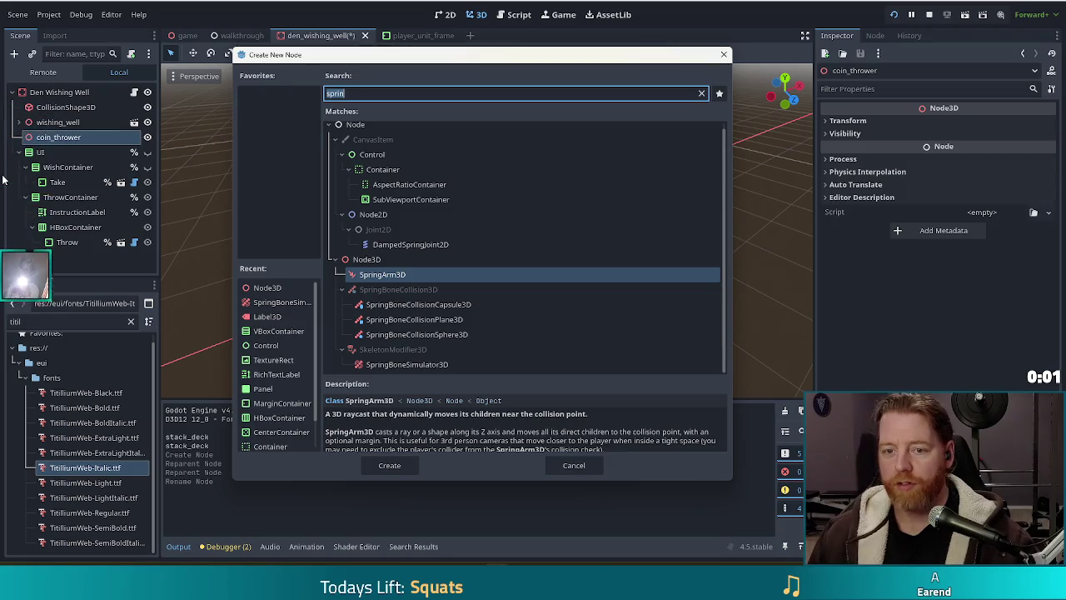
# Step: Cancel the node search, filter FileSystem for 'coin', and drop coin.glb onto coin_thrower
pyautogui.write('mesh')
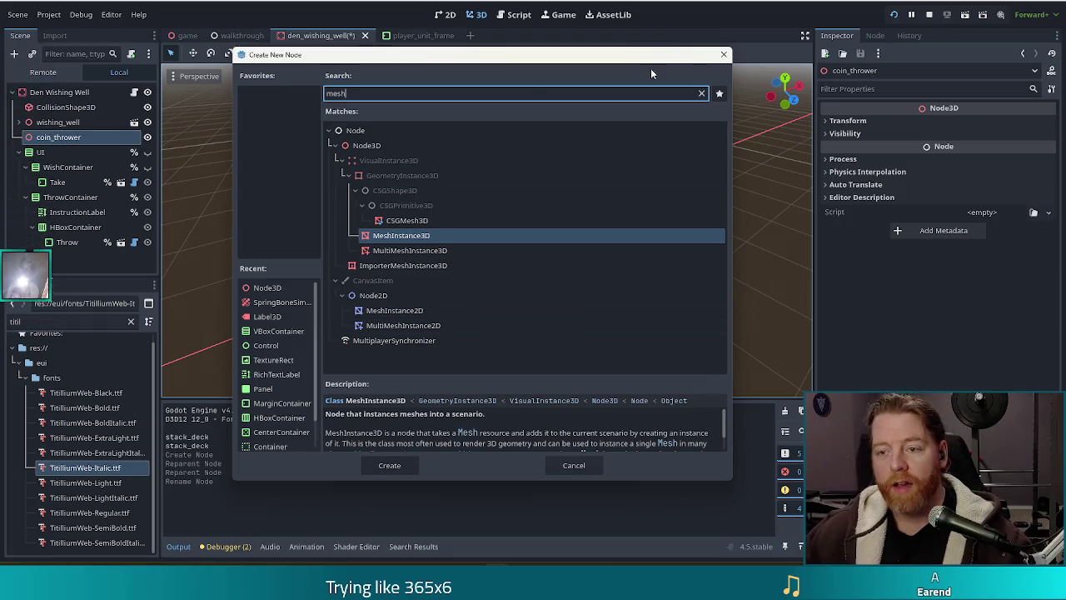
pyautogui.click(721, 56)
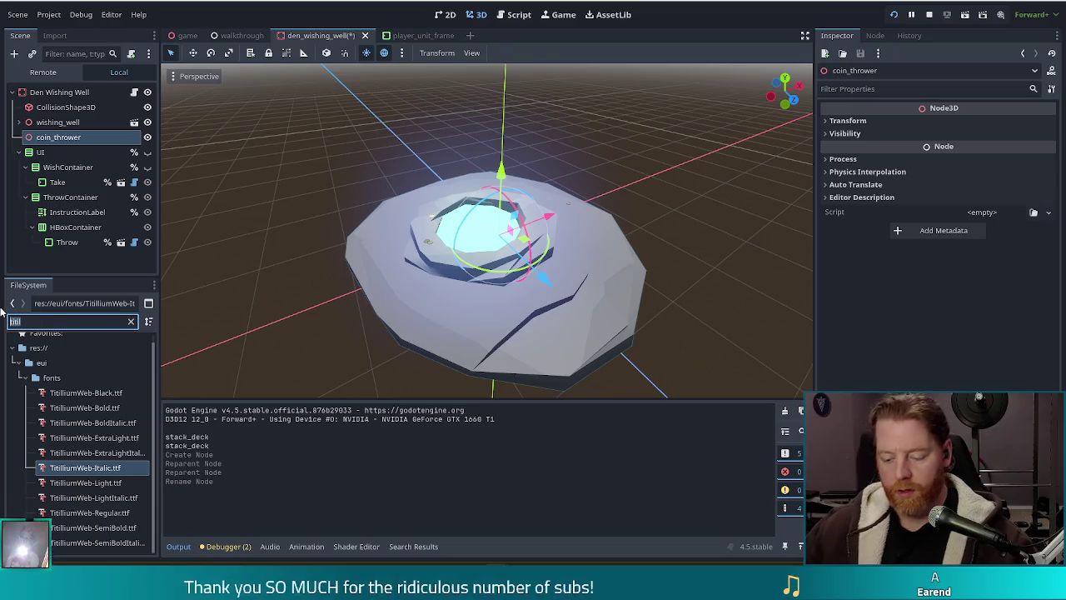
pyautogui.doubleClick(12, 321)
pyautogui.write('coin')
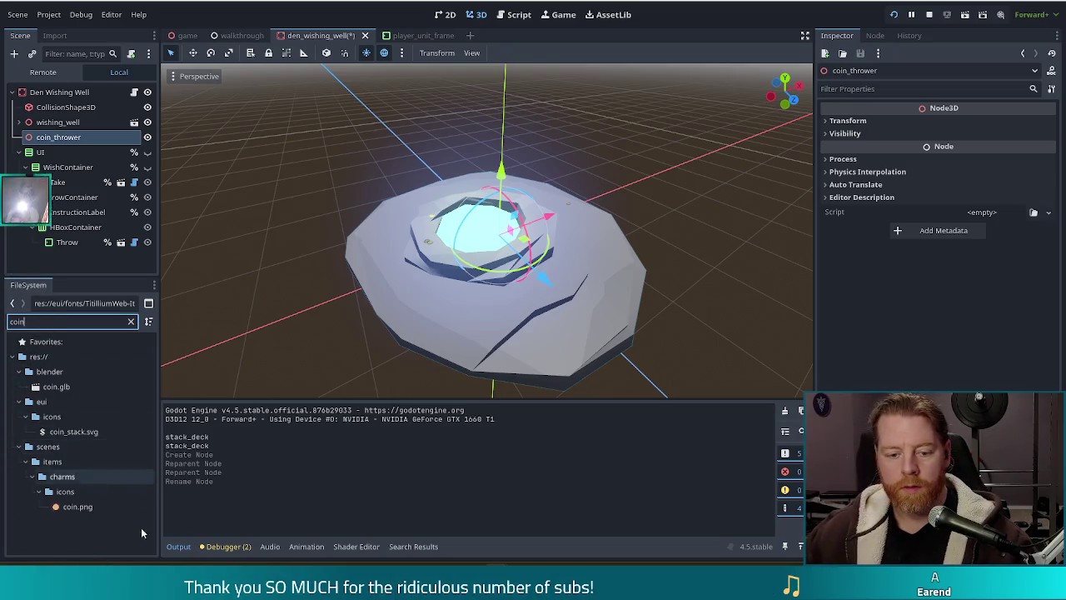
pyautogui.click(55, 387)
pyautogui.moveTo(62, 388); pyautogui.dragTo(59, 137)
pyautogui.click(58, 136)
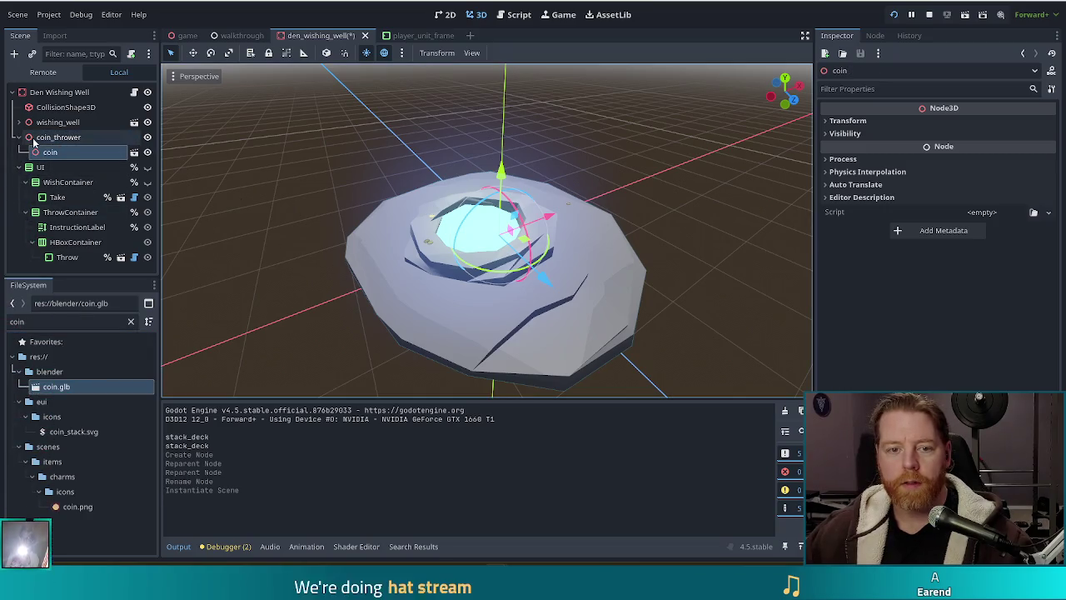
pyautogui.scroll(-3, 349, 303)
pyautogui.moveTo(422, 306); pyautogui.dragTo(484, 304)
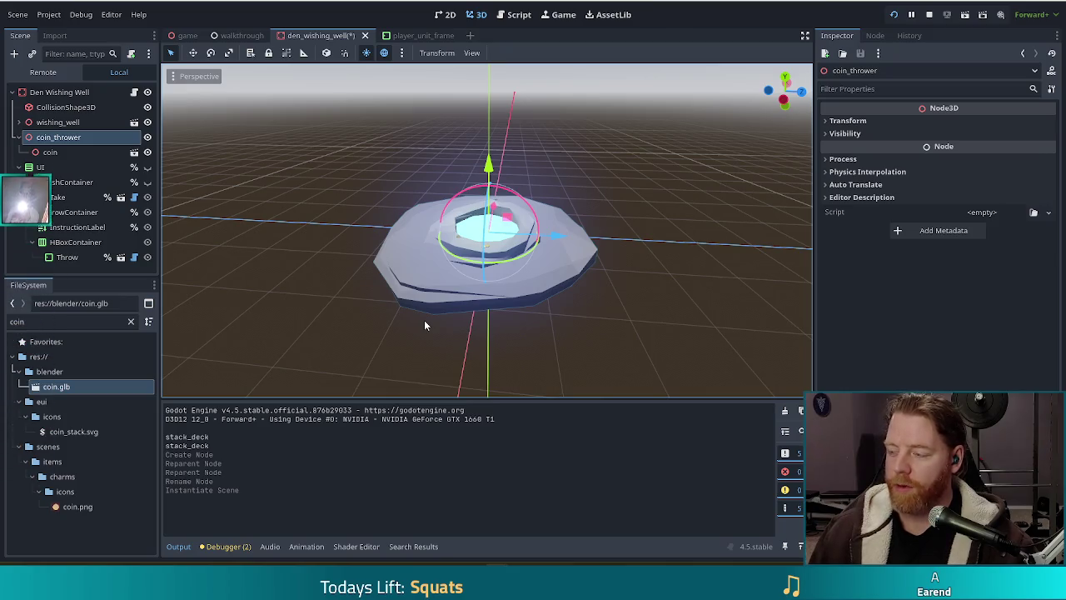
# Step: Try moving coin_thrower along Y and Z, then undo the attempt
pyautogui.press('g')
pyautogui.press('y')
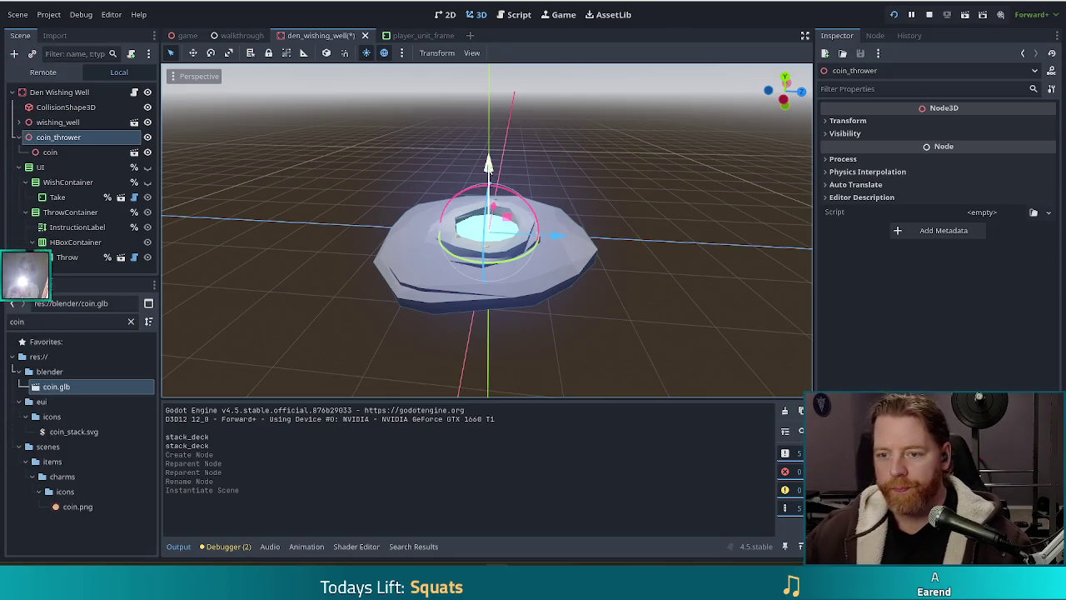
pyautogui.click(581, 198)
pyautogui.moveTo(555, 162)
pyautogui.mouseDown()
pyautogui.moveTo(697, 166)
pyautogui.moveTo(678, 167)
pyautogui.mouseUp()
pyautogui.moveTo(686, 227)
pyautogui.mouseDown()
pyautogui.moveTo(659, 278)
pyautogui.moveTo(567, 243)
pyautogui.moveTo(686, 262)
pyautogui.moveTo(686, 333)
pyautogui.moveTo(638, 340)
pyautogui.moveTo(628, 296)
pyautogui.moveTo(640, 305)
pyautogui.moveTo(702, 286)
pyautogui.mouseUp()
pyautogui.click(686, 262)
pyautogui.hotkey('ctrl', 'z')
# Step: Raise coin_thrower and shift it along X beside the well, orbiting to check placement
pyautogui.click(59, 137)
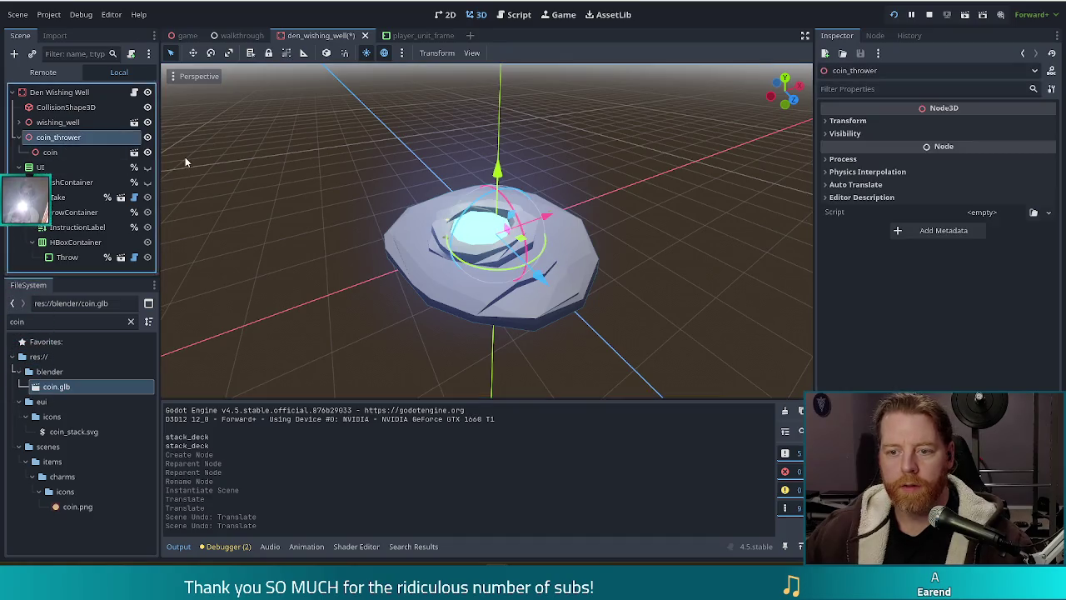
pyautogui.moveTo(498, 177); pyautogui.dragTo(495, 145)
pyautogui.moveTo(545, 198)
pyautogui.mouseDown()
pyautogui.moveTo(472, 218)
pyautogui.moveTo(514, 215)
pyautogui.mouseUp()
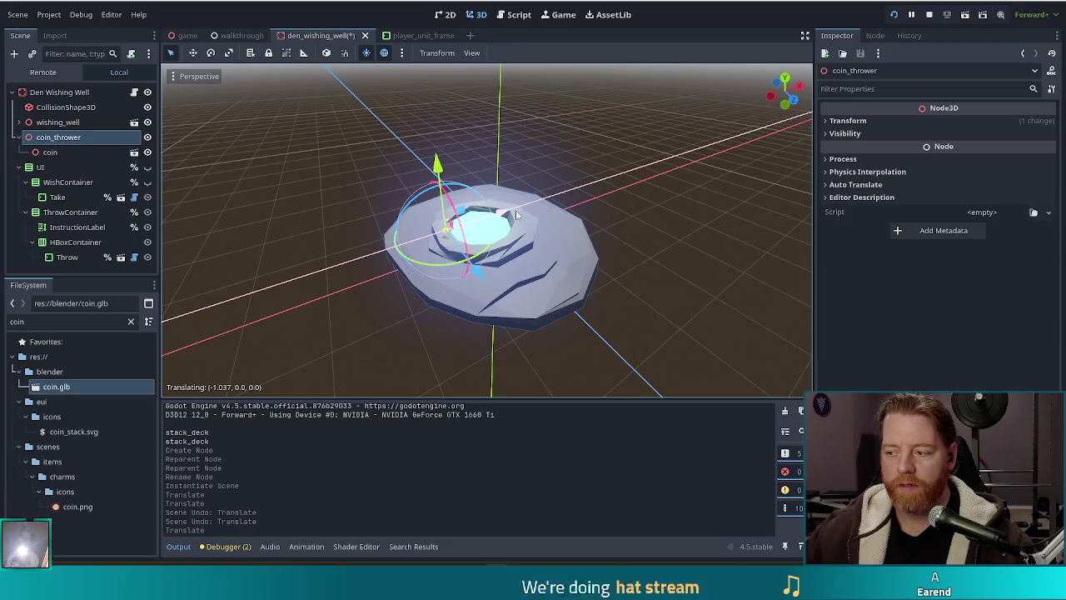
pyautogui.scroll(4, 412, 265)
pyautogui.moveTo(412, 265)
pyautogui.mouseDown()
pyautogui.moveTo(567, 275)
pyautogui.moveTo(562, 266)
pyautogui.mouseUp()
pyautogui.moveTo(421, 233); pyautogui.dragTo(419, 227)
pyautogui.scroll(3, 466, 250)
pyautogui.moveTo(500, 275)
pyautogui.mouseDown()
pyautogui.moveTo(593, 335)
pyautogui.moveTo(582, 328)
pyautogui.mouseUp()
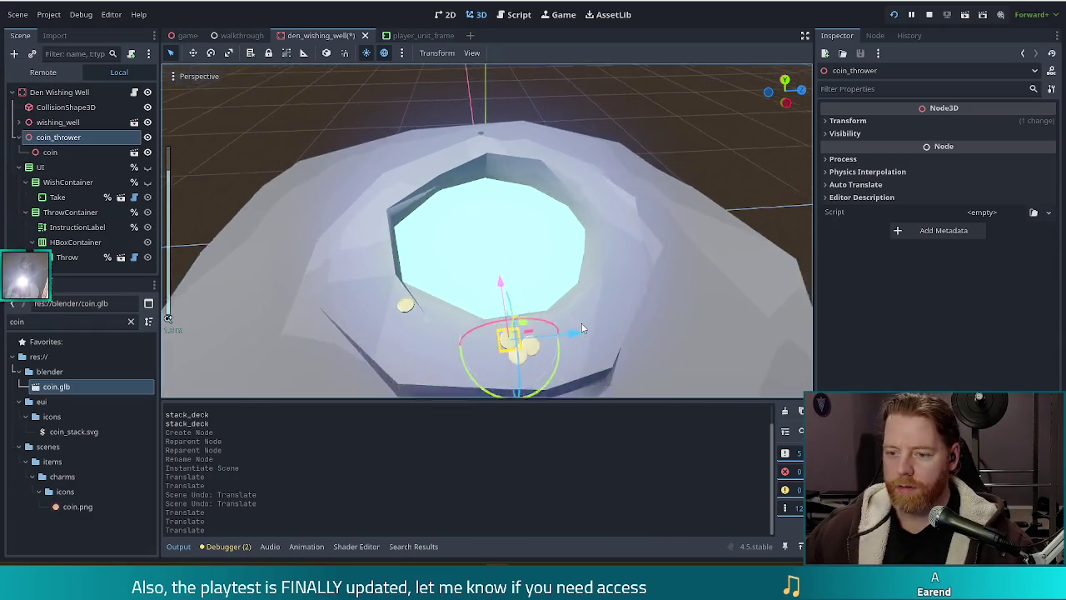
pyautogui.scroll(-5, 582, 328)
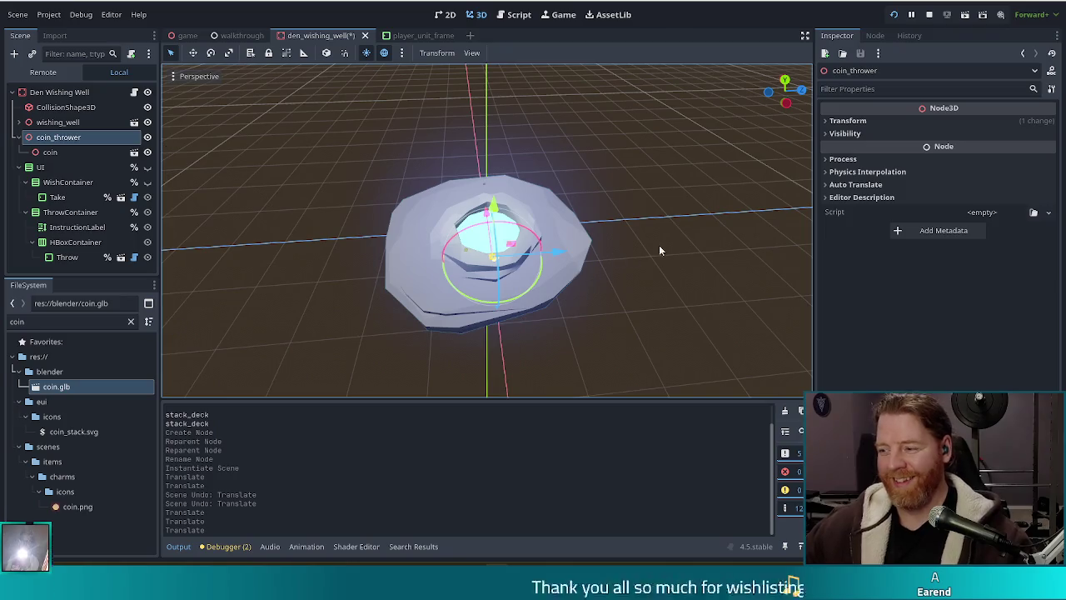
pyautogui.moveTo(659, 249)
pyautogui.mouseDown()
pyautogui.moveTo(550, 281)
pyautogui.moveTo(490, 283)
pyautogui.mouseUp()
# Step: Undo the recent moves and readjust coin_thrower's height along the vertical axis
pyautogui.hotkey('ctrl', 'z')
pyautogui.hotkey('ctrl', 'z')
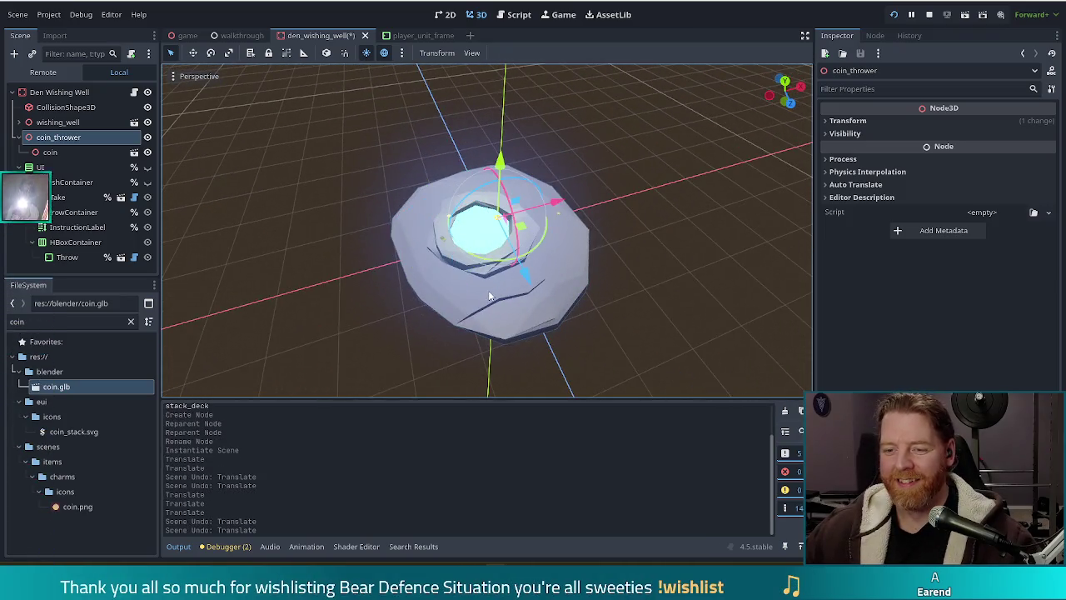
pyautogui.moveTo(592, 238)
pyautogui.mouseDown()
pyautogui.moveTo(583, 274)
pyautogui.moveTo(533, 161)
pyautogui.moveTo(576, 231)
pyautogui.moveTo(514, 295)
pyautogui.moveTo(619, 365)
pyautogui.mouseUp()
pyautogui.moveTo(660, 288)
pyautogui.mouseDown()
pyautogui.moveTo(741, 218)
pyautogui.moveTo(647, 179)
pyautogui.moveTo(600, 125)
pyautogui.mouseUp()
pyautogui.moveTo(604, 167); pyautogui.dragTo(625, 301)
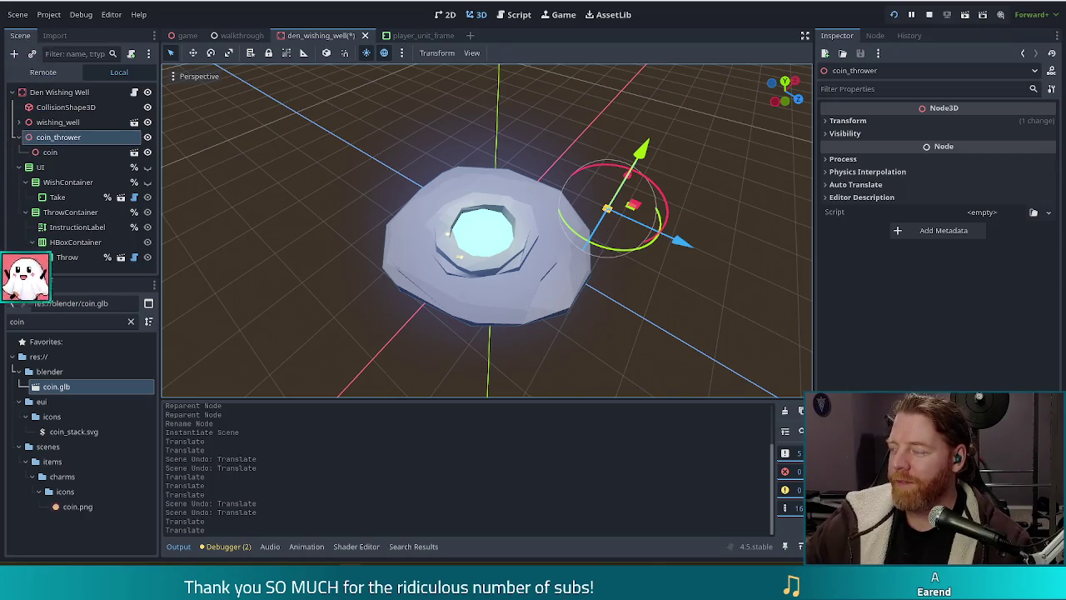
# Step: Switch to the browser showing the Bear Defence Situation Steam store page
pyautogui.hotkey('alt', 'Tab')
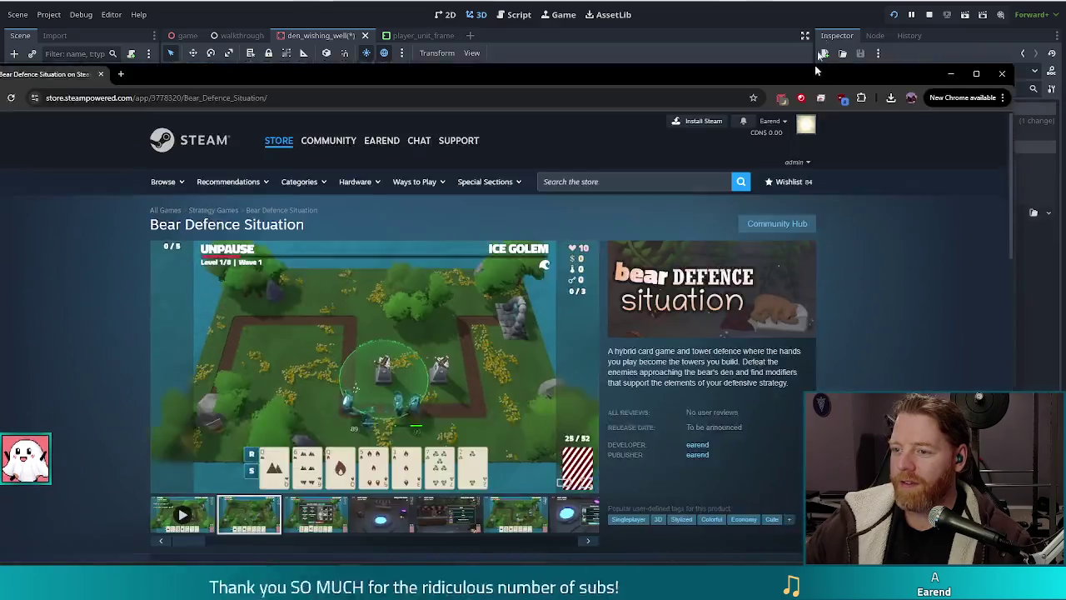
# Step: Maximize the store page and play the game's trailer in fullscreen
pyautogui.doubleClick(817, 73)
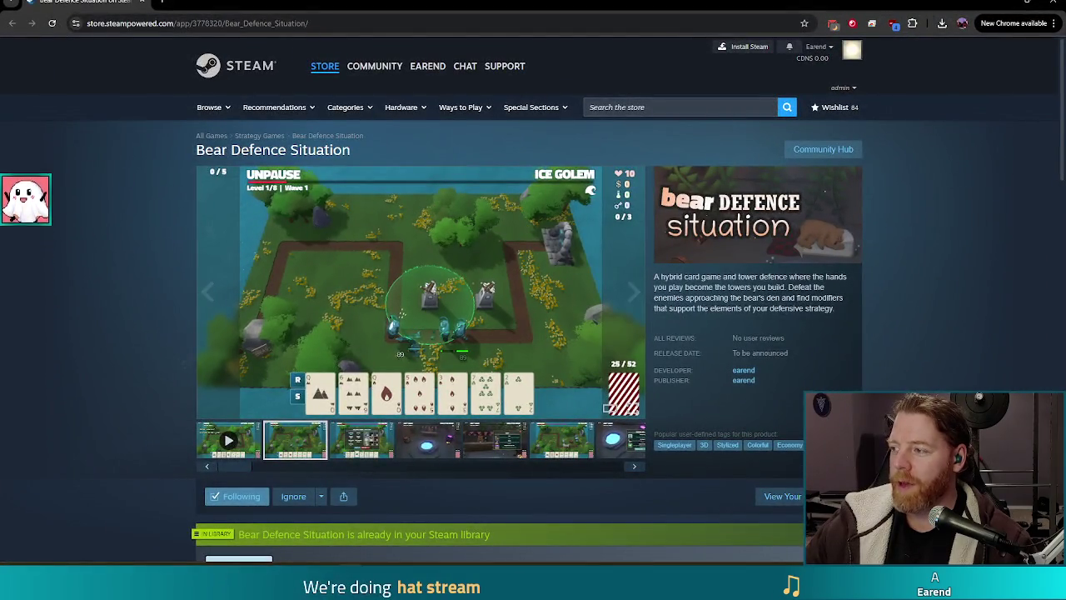
pyautogui.click(204, 447)
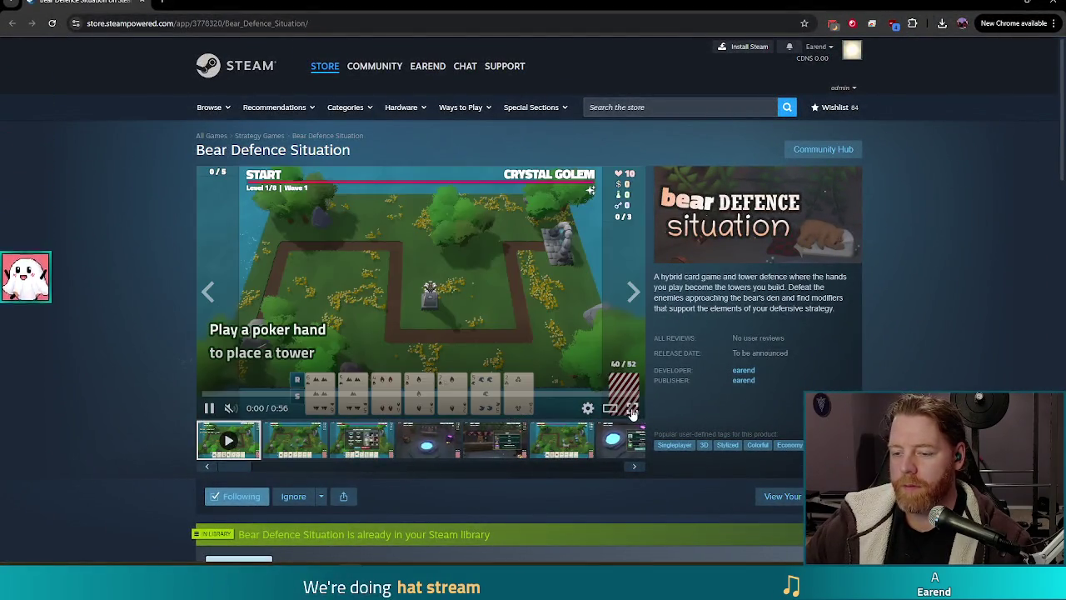
pyautogui.click(631, 414)
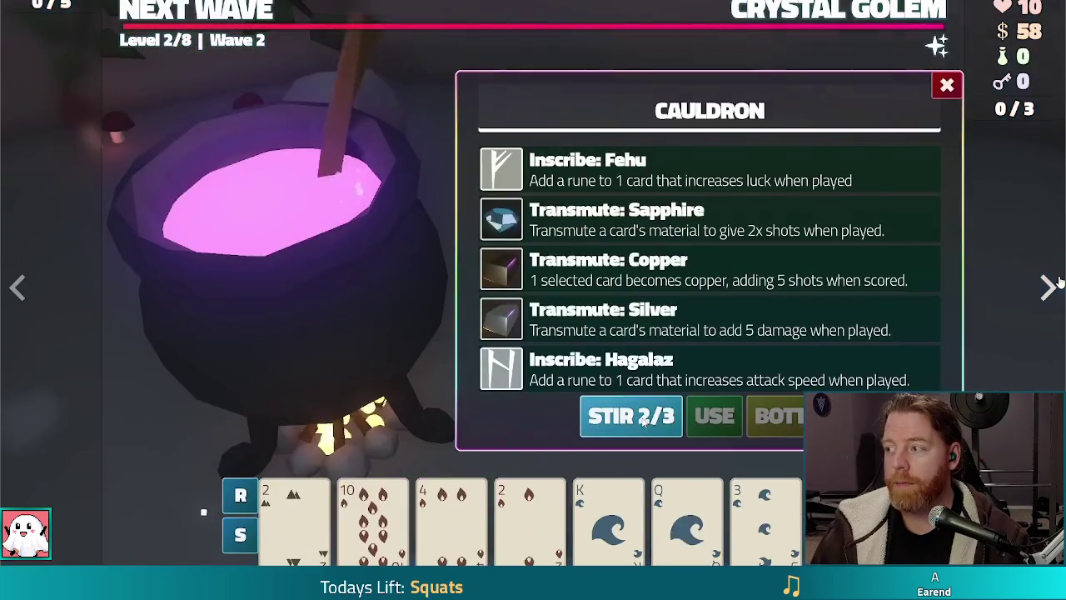
# Step: View a gameplay screenshot fullscreen, then exit back to the store page
pyautogui.click(362, 520)
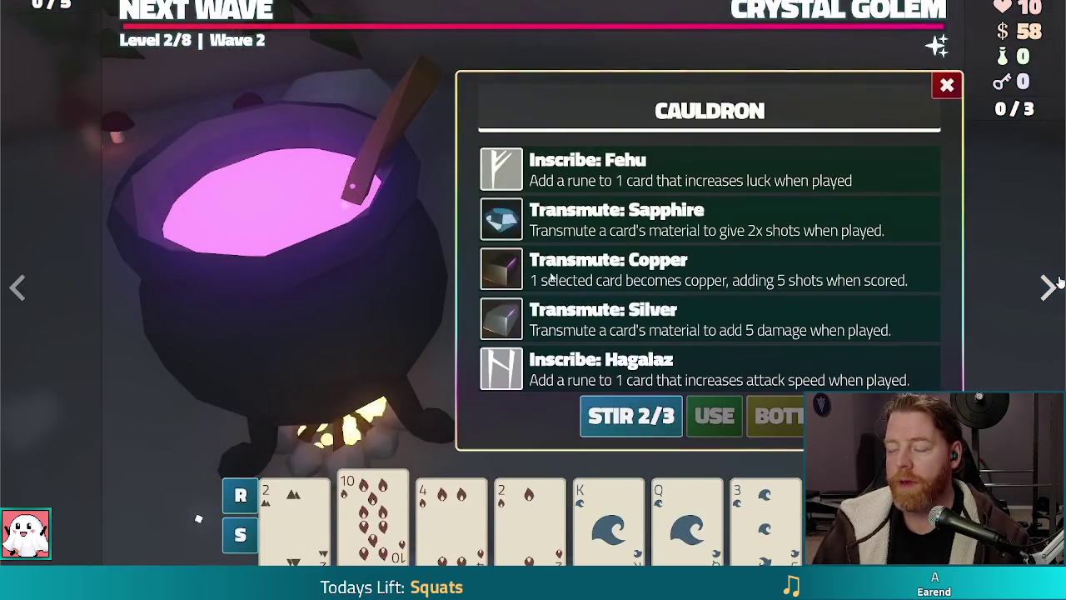
pyautogui.click(626, 227)
pyautogui.click(708, 413)
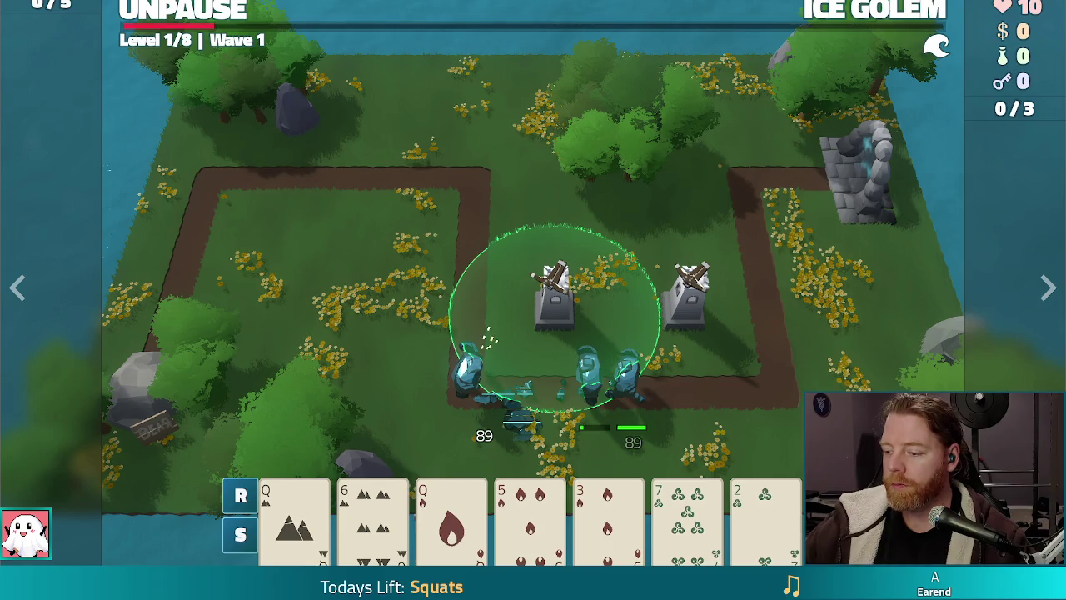
pyautogui.press('Escape')
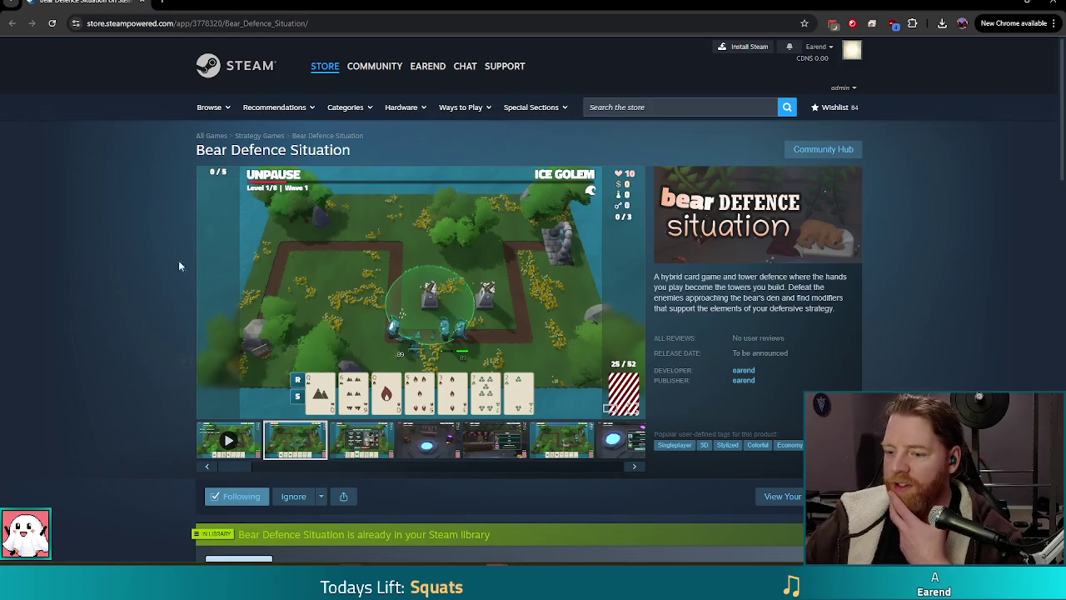
# Step: Switch back to the Godot editor and save the den wishing well scene
pyautogui.moveTo(497, 587)
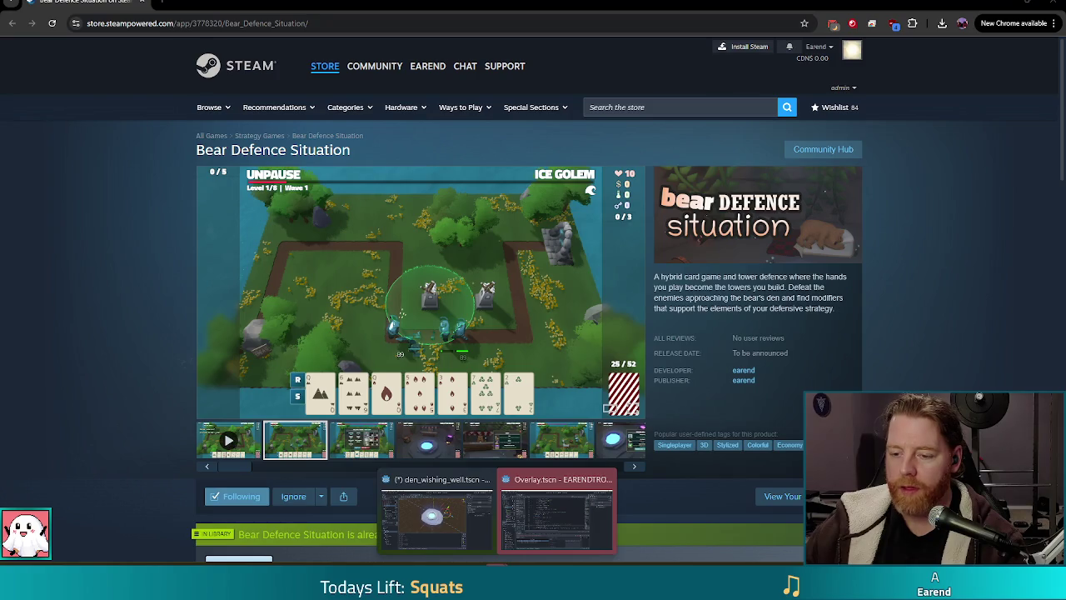
pyautogui.click(560, 529)
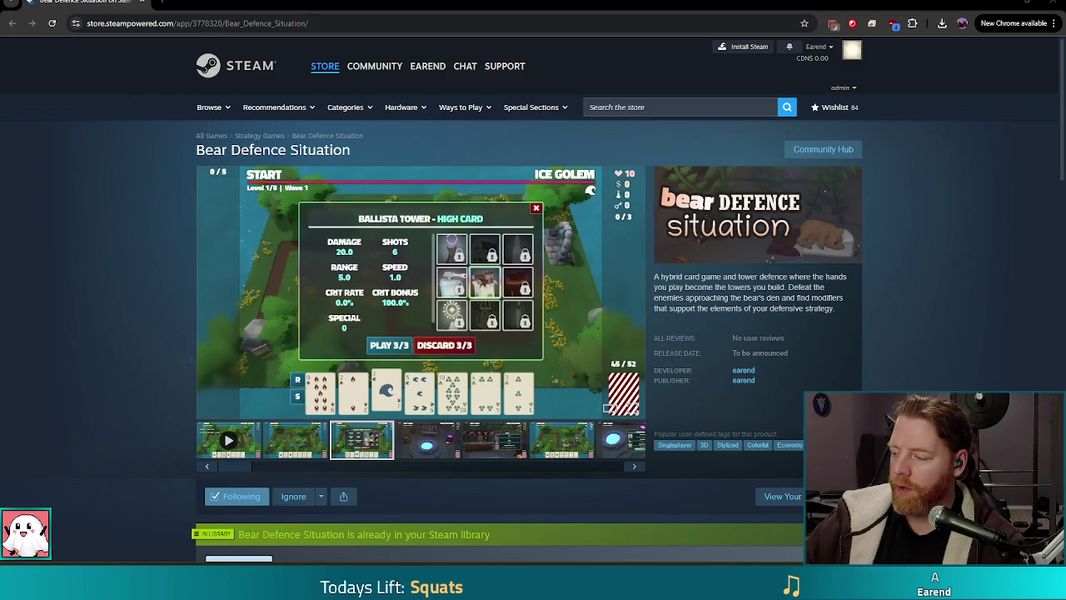
pyautogui.hotkey('alt', 'Tab')
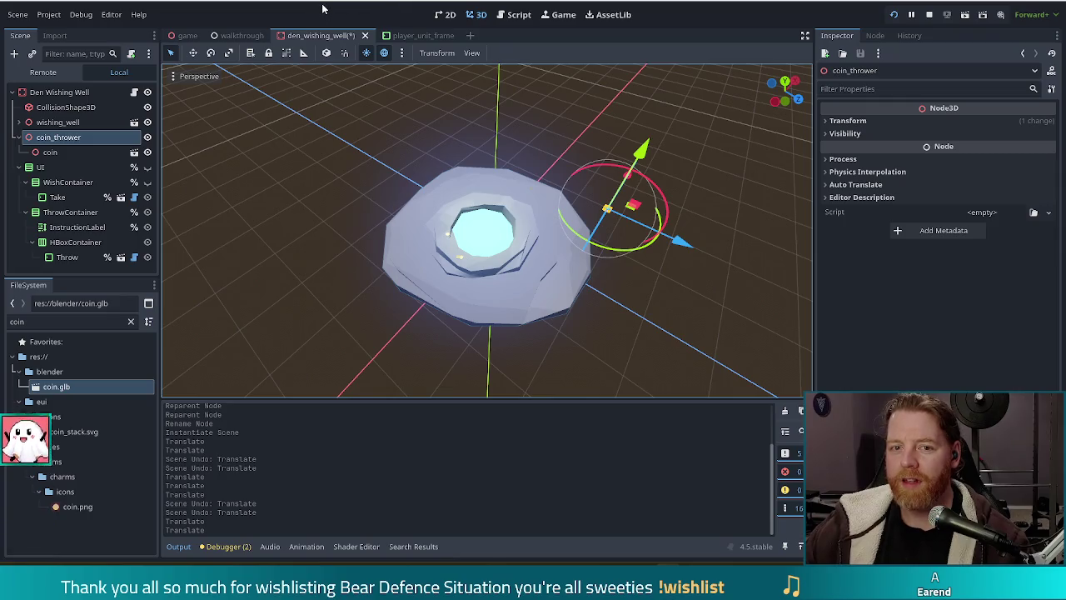
pyautogui.hotkey('ctrl', 's')
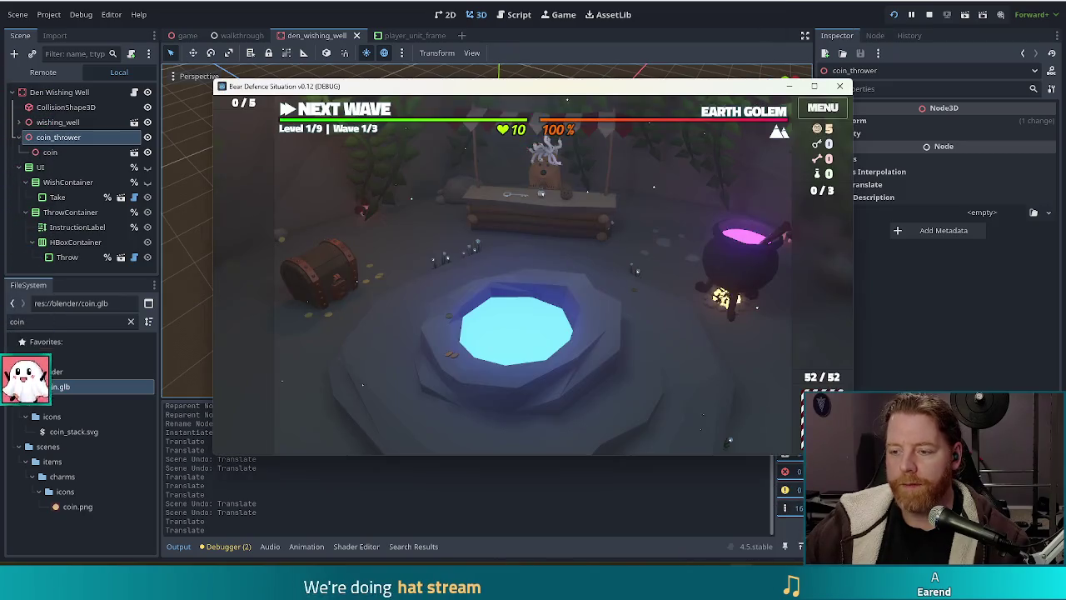
# Step: Play fullscreen, check the bear shop's Key, Bottle and Potato, then close it
pyautogui.press('F11')
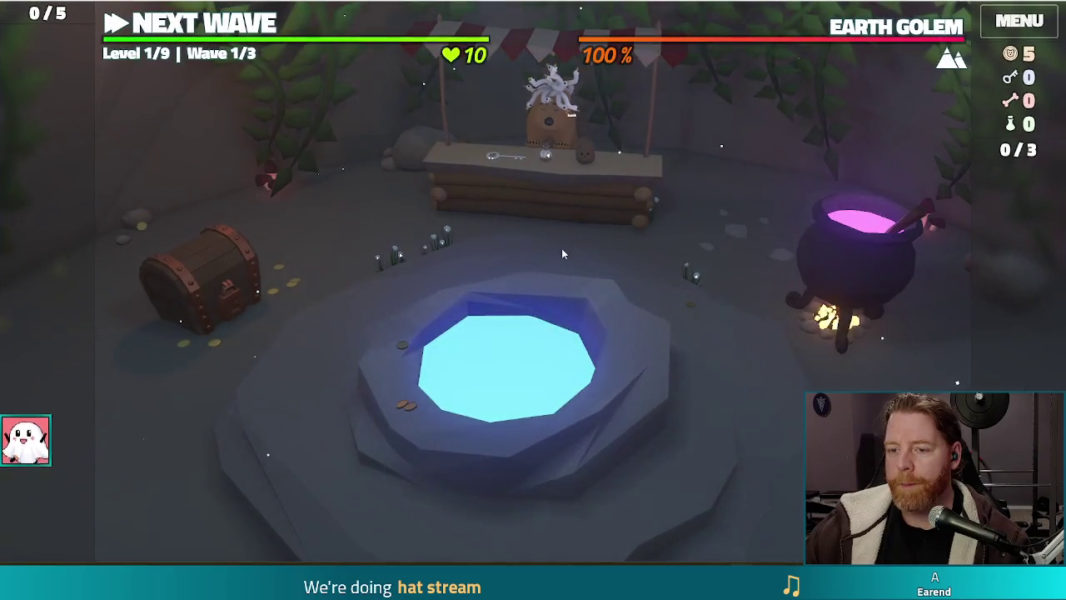
pyautogui.click(572, 205)
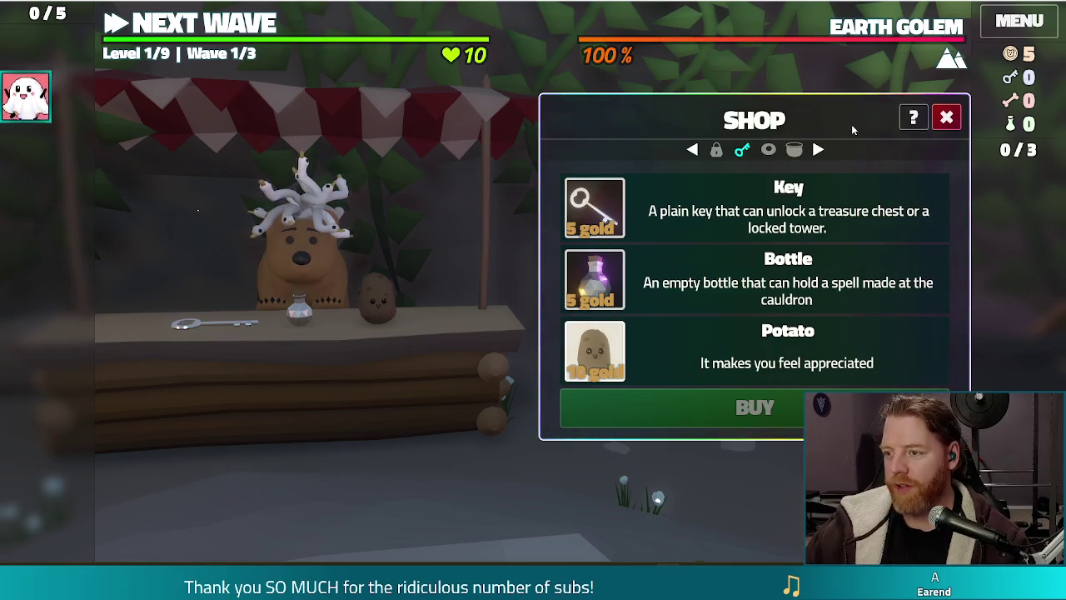
pyautogui.click(947, 117)
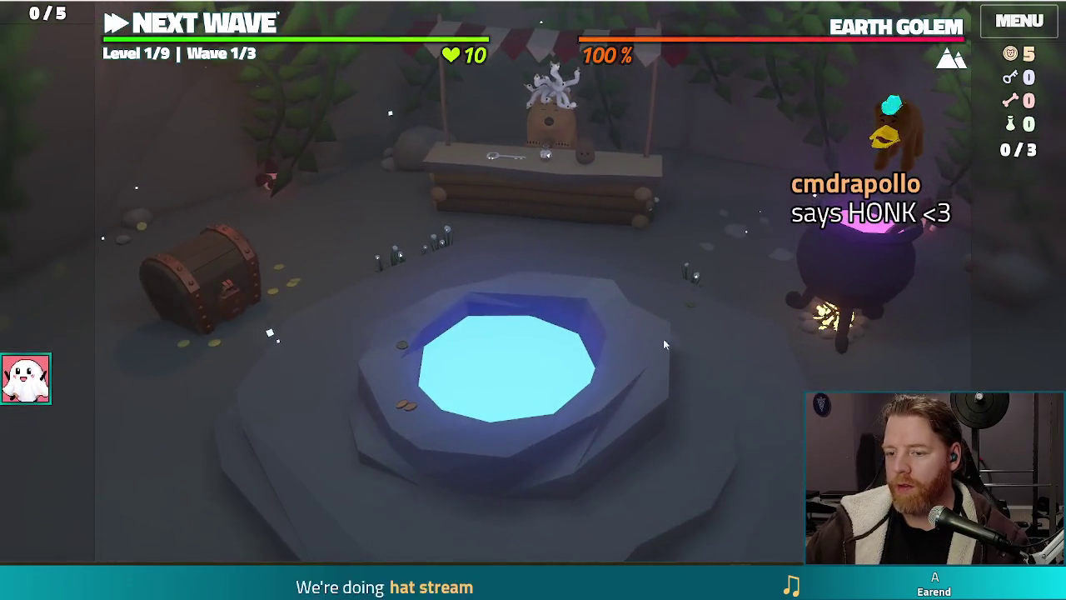
# Step: Throw 5 coins in the wishing well, then close it without taking a wish
pyautogui.click(633, 358)
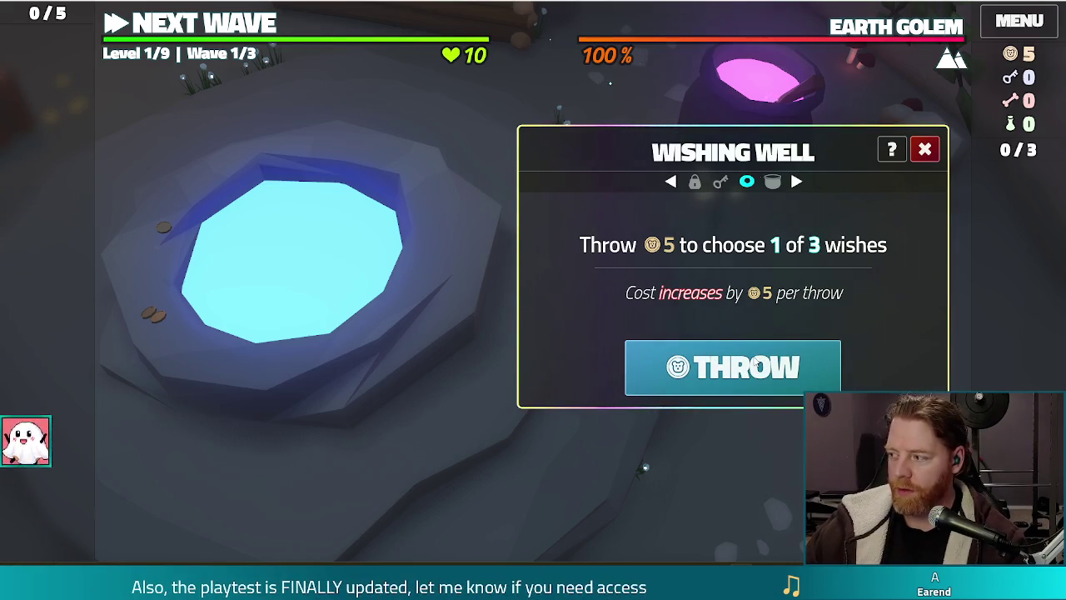
pyautogui.click(755, 366)
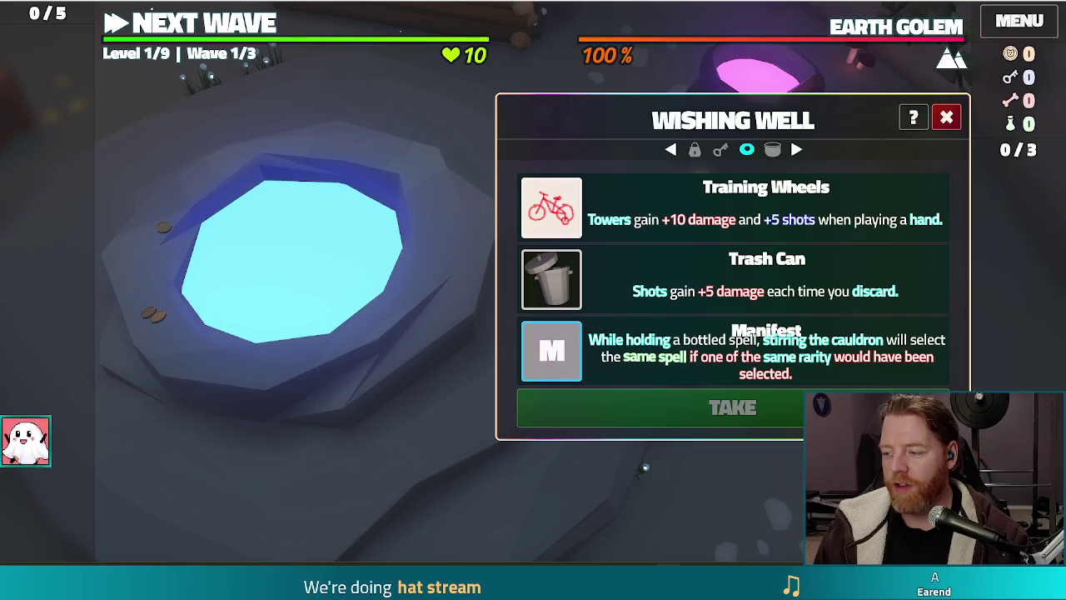
pyautogui.press('Escape')
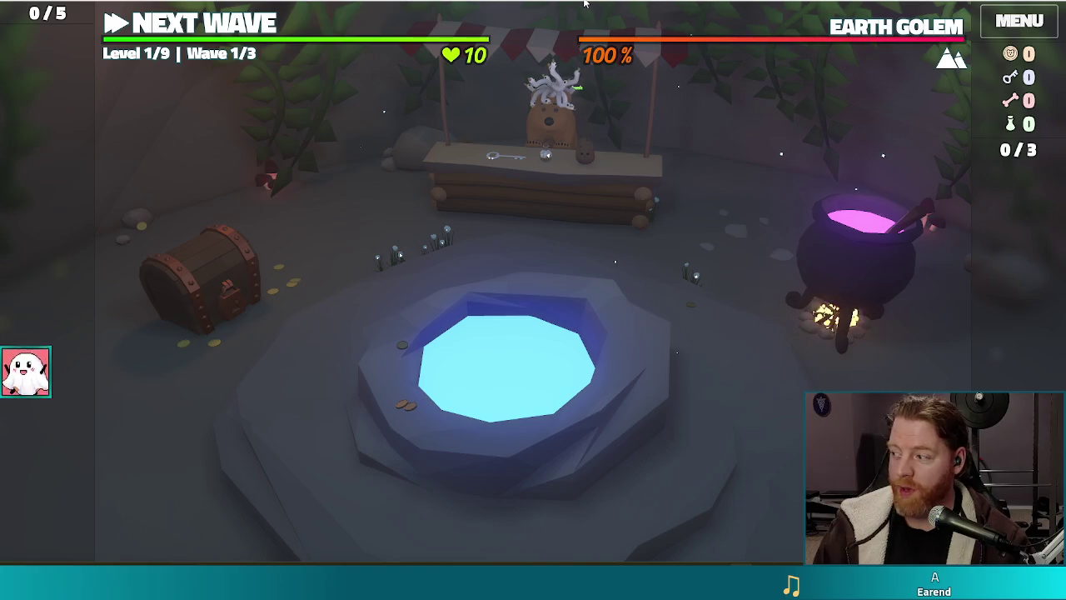
# Step: Move the game window up and left, then stop the running project
pyautogui.moveTo(593, 19)
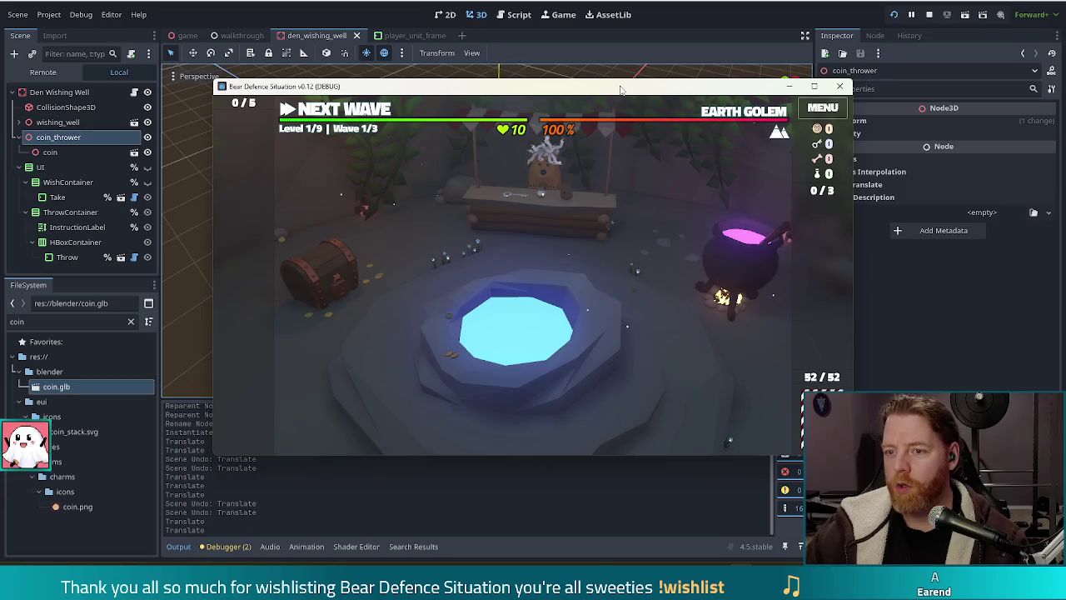
pyautogui.moveTo(620, 88); pyautogui.dragTo(584, 78)
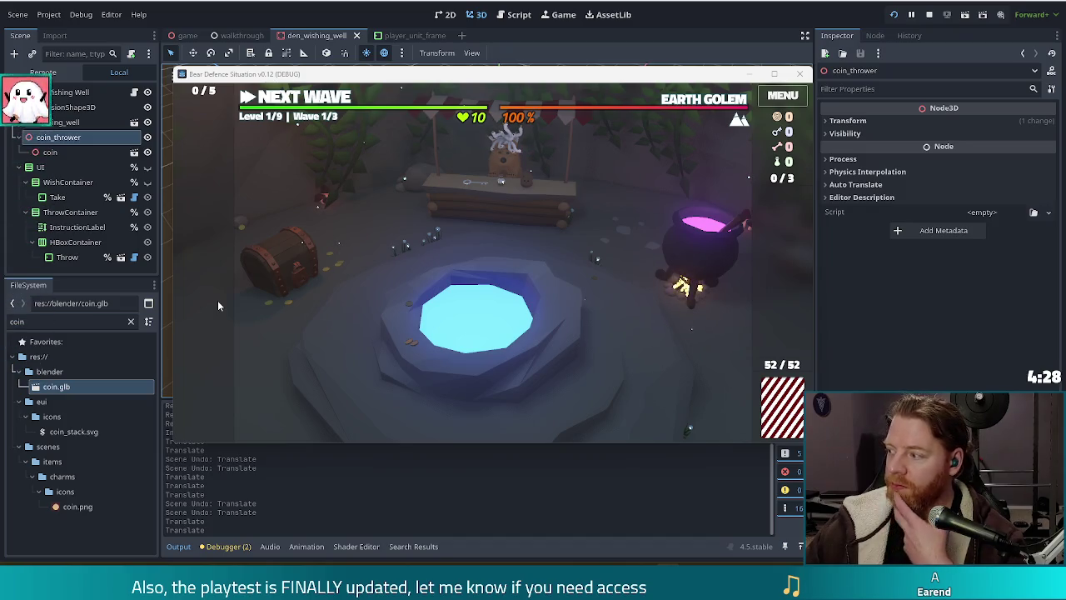
pyautogui.click(928, 14)
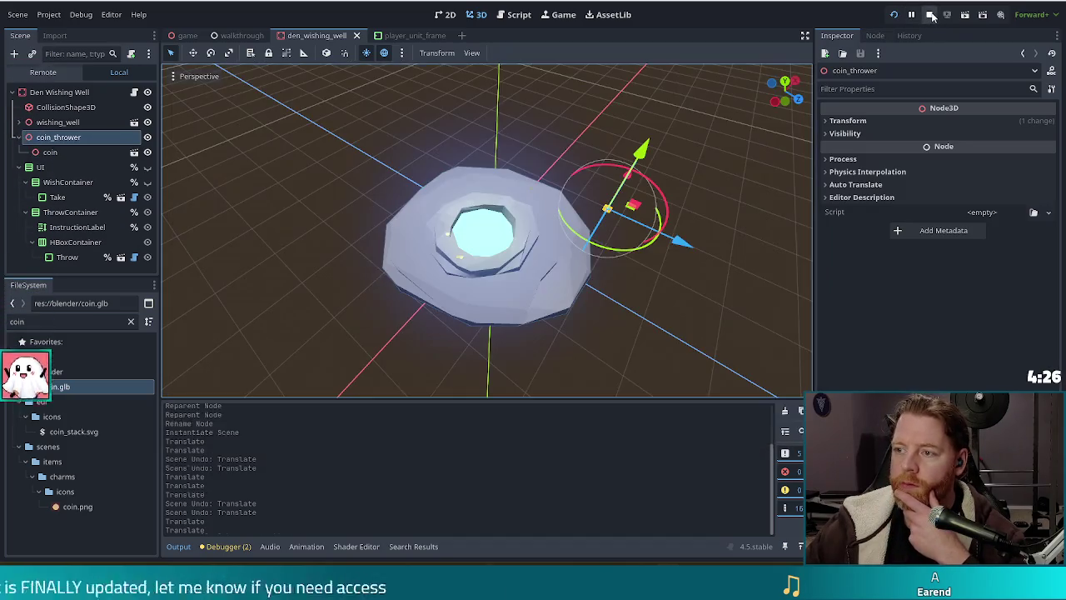
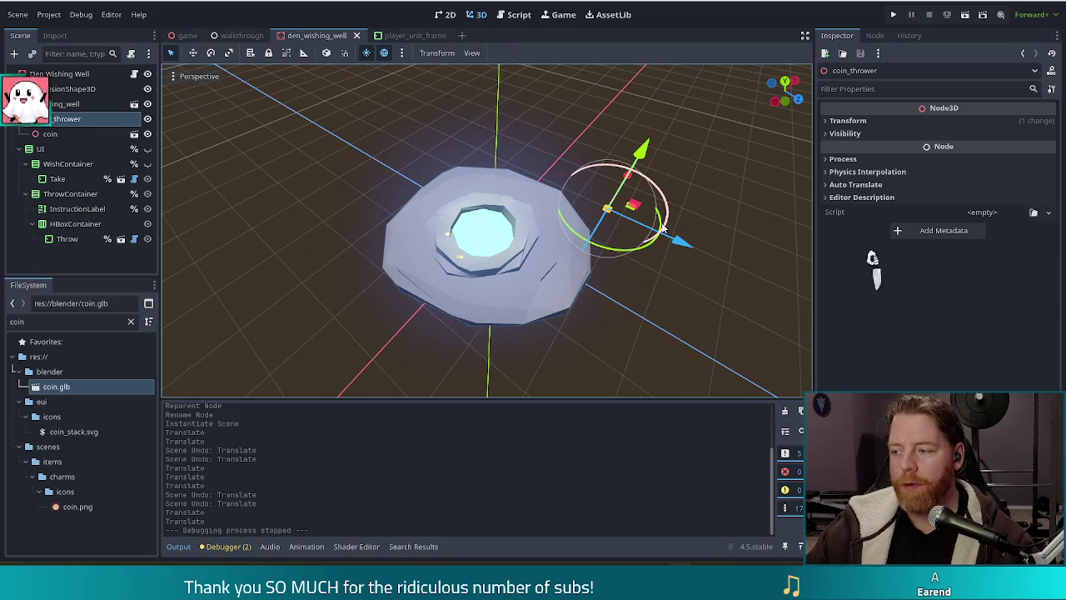
# Step: Orbit around the wishing well, undo the accidental coin_thrower move, and start the Nightshade teaser
pyautogui.scroll(4, 658, 300)
pyautogui.scroll(-5, 717, 292)
pyautogui.moveTo(717, 288)
pyautogui.mouseDown()
pyautogui.moveTo(673, 241)
pyautogui.moveTo(694, 263)
pyautogui.mouseUp()
pyautogui.hotkey('ctrl', 'z')
pyautogui.moveTo(648, 331)
pyautogui.mouseDown()
pyautogui.moveTo(592, 273)
pyautogui.moveTo(623, 289)
pyautogui.moveTo(693, 295)
pyautogui.moveTo(558, 322)
pyautogui.mouseUp()
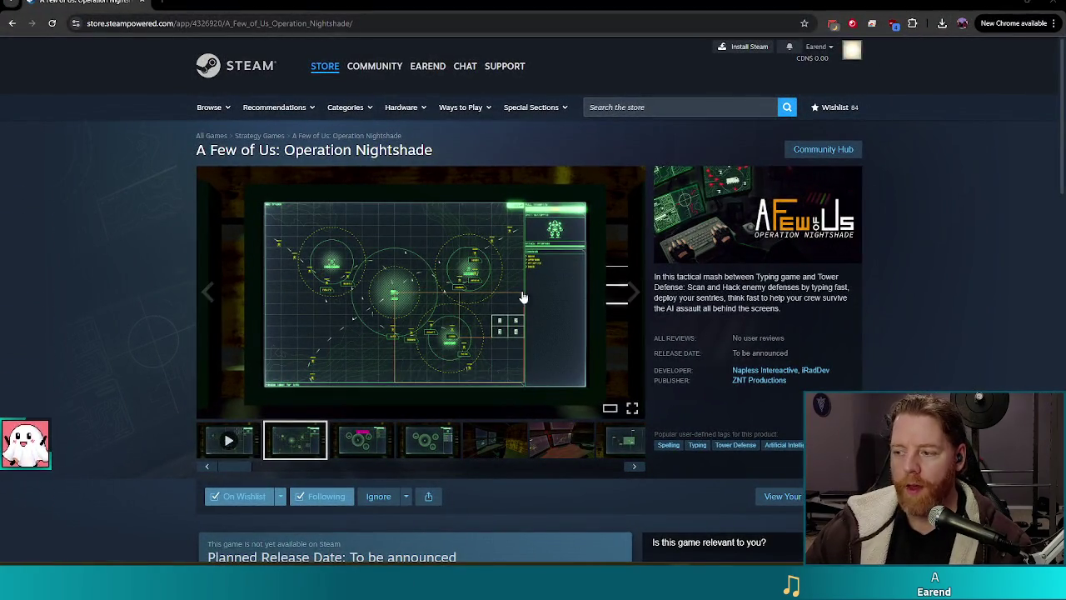
pyautogui.click(228, 443)
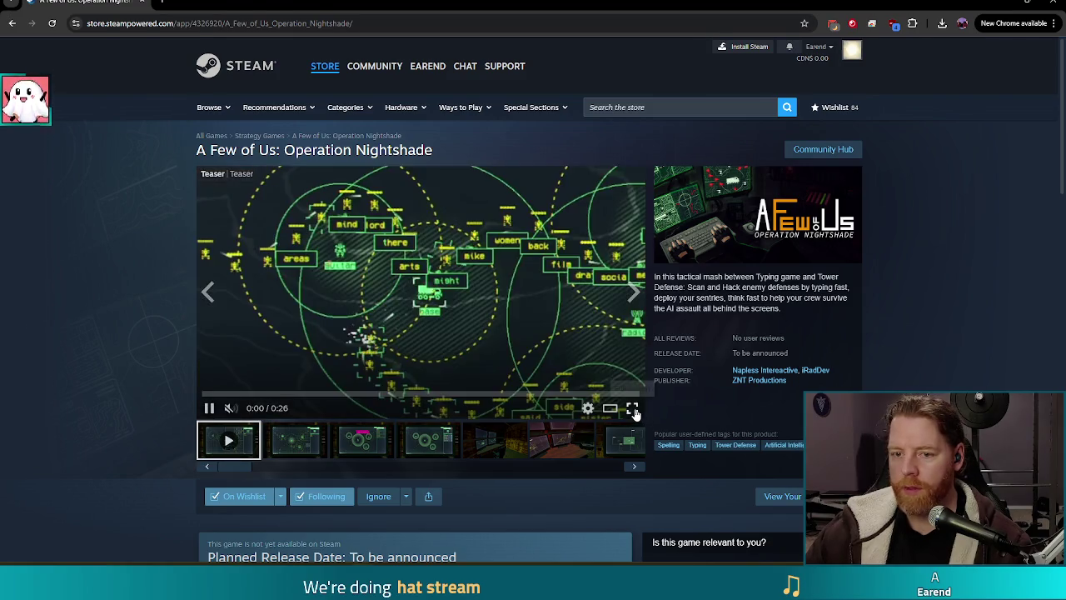
# Step: Watch the Operation Nightshade teaser full screen, then exit back to the store page
pyautogui.click(633, 409)
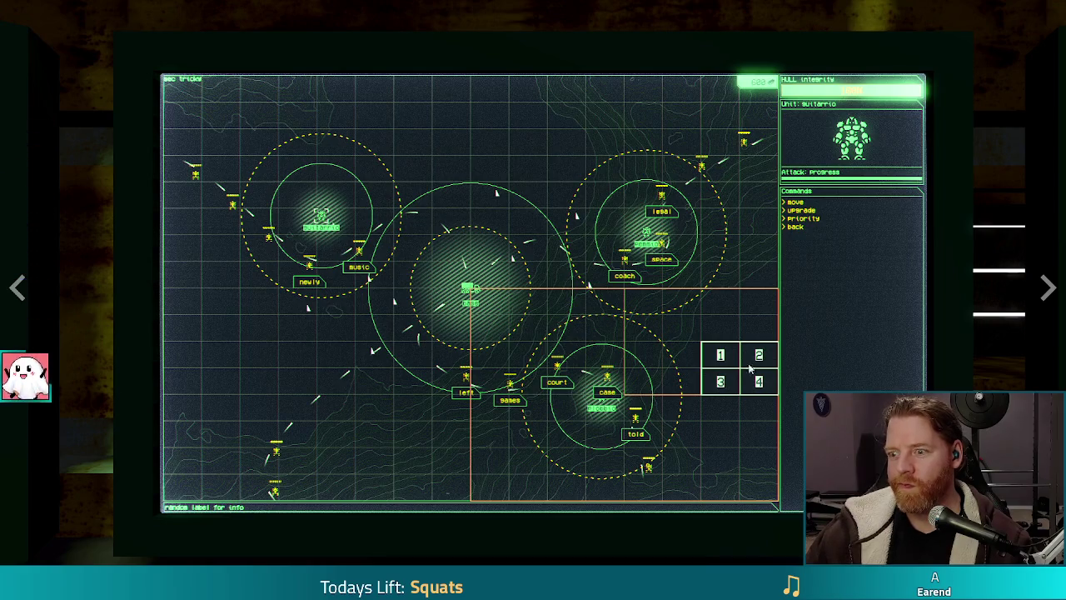
pyautogui.press('Escape')
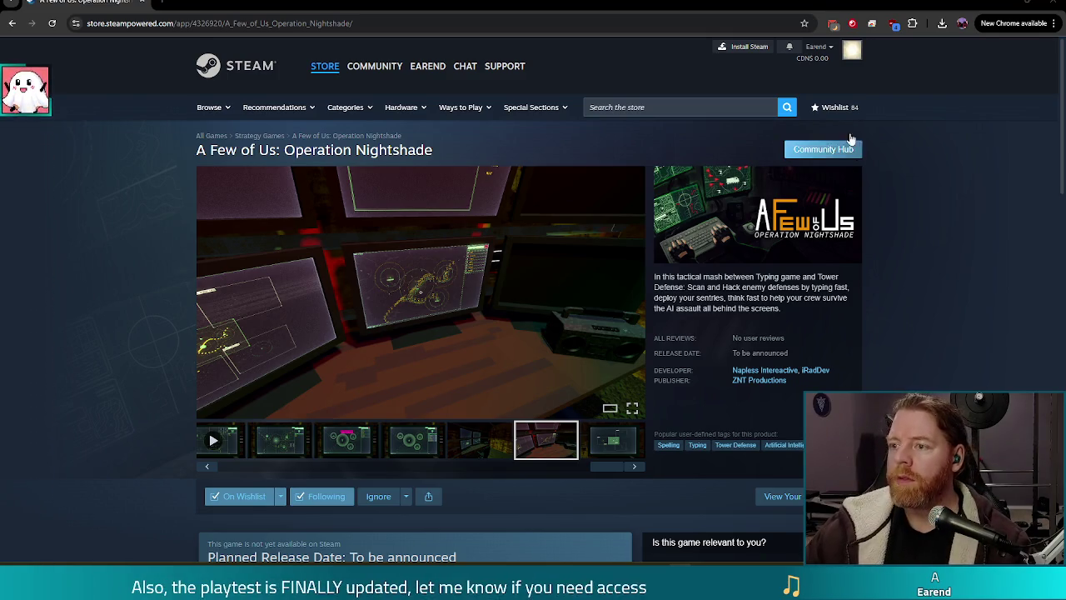
# Step: Switch from Chrome back to the Godot editor's den_wishing_well scene
pyautogui.hotkey('alt', 'Tab')
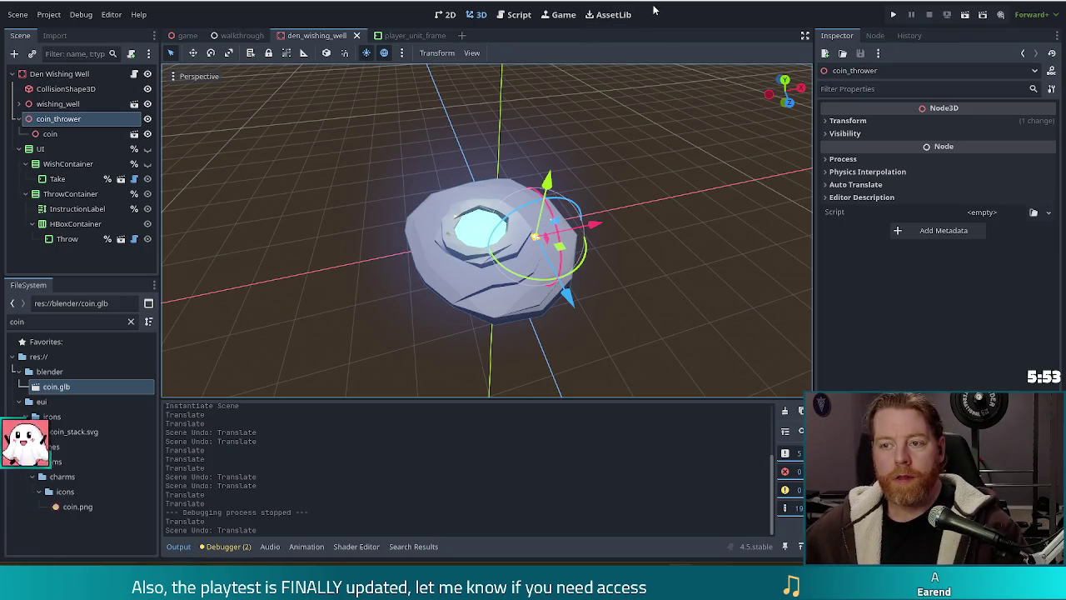
# Step: Cancel a trial move of coin_thrower and orbit to look steeply down on the well
pyautogui.press('g')
pyautogui.press('Escape')
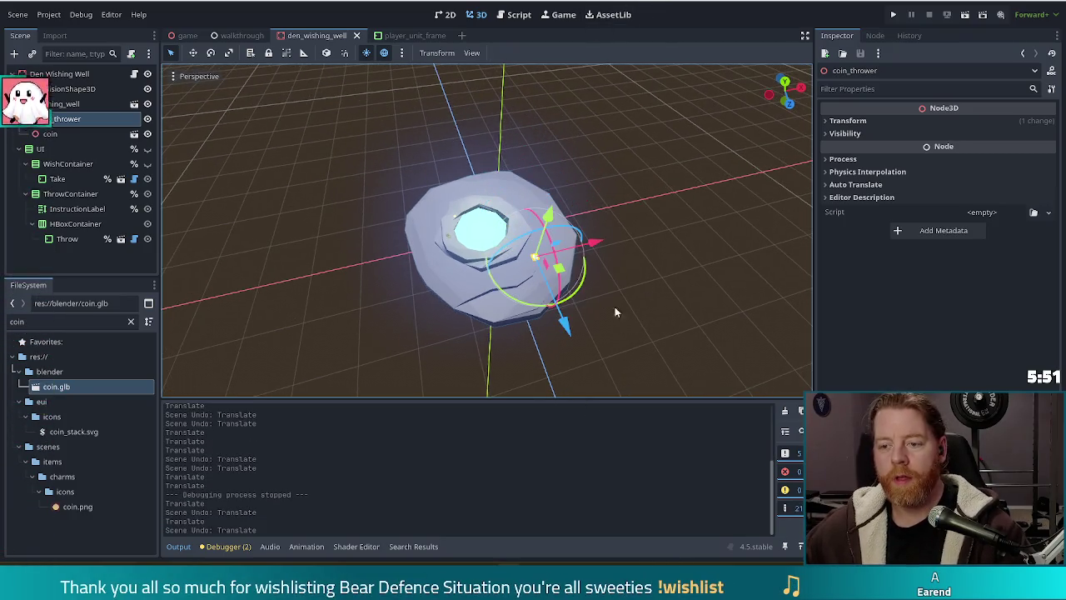
pyautogui.moveTo(676, 314)
pyautogui.mouseDown()
pyautogui.moveTo(663, 290)
pyautogui.moveTo(655, 296)
pyautogui.moveTo(686, 300)
pyautogui.mouseUp()
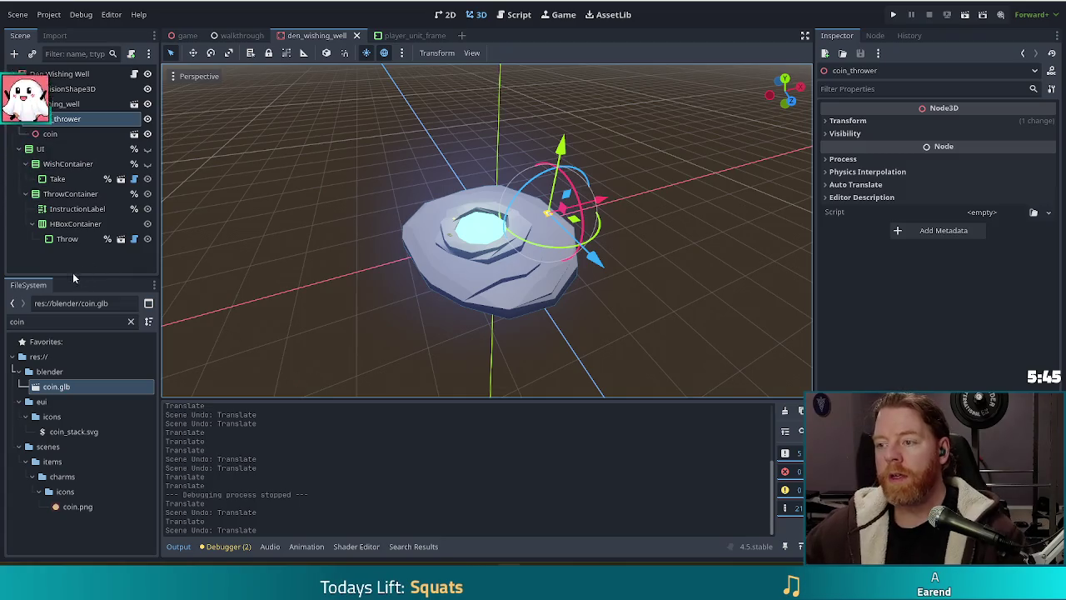
pyautogui.moveTo(701, 322)
pyautogui.mouseDown()
pyautogui.moveTo(678, 319)
pyautogui.moveTo(639, 352)
pyautogui.moveTo(572, 310)
pyautogui.moveTo(598, 311)
pyautogui.mouseUp()
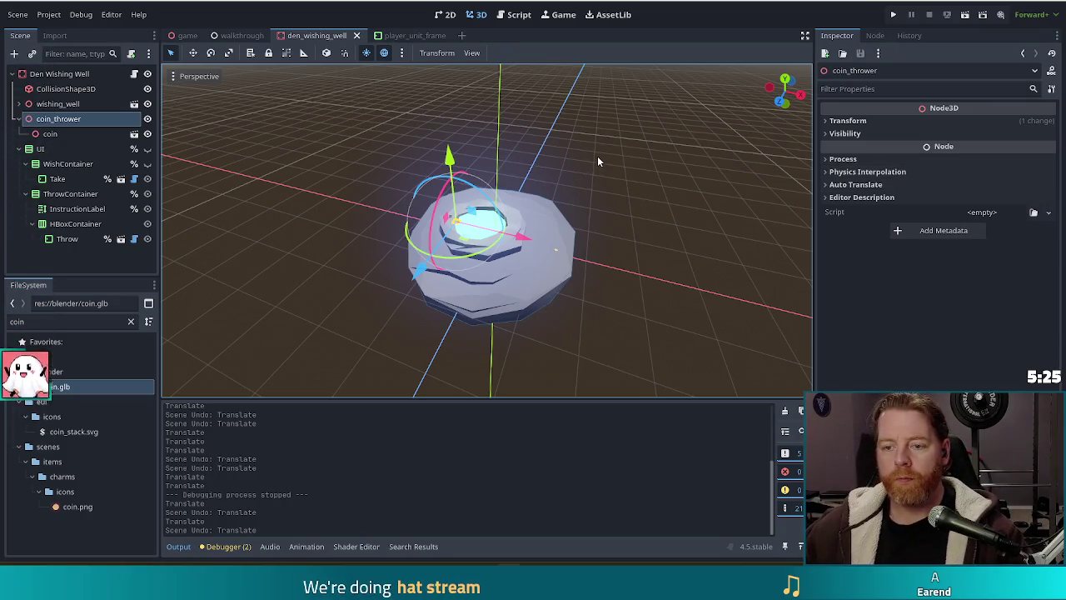
pyautogui.moveTo(597, 161); pyautogui.dragTo(611, 214)
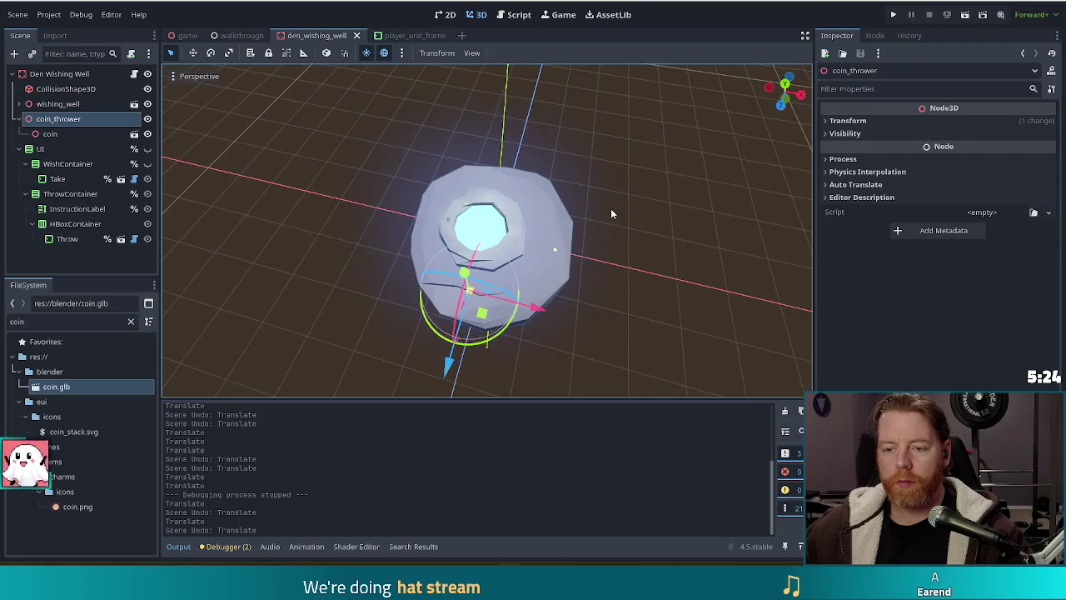
# Step: Run the game, start a new game, and shift the game window up and left
pyautogui.click(893, 15)
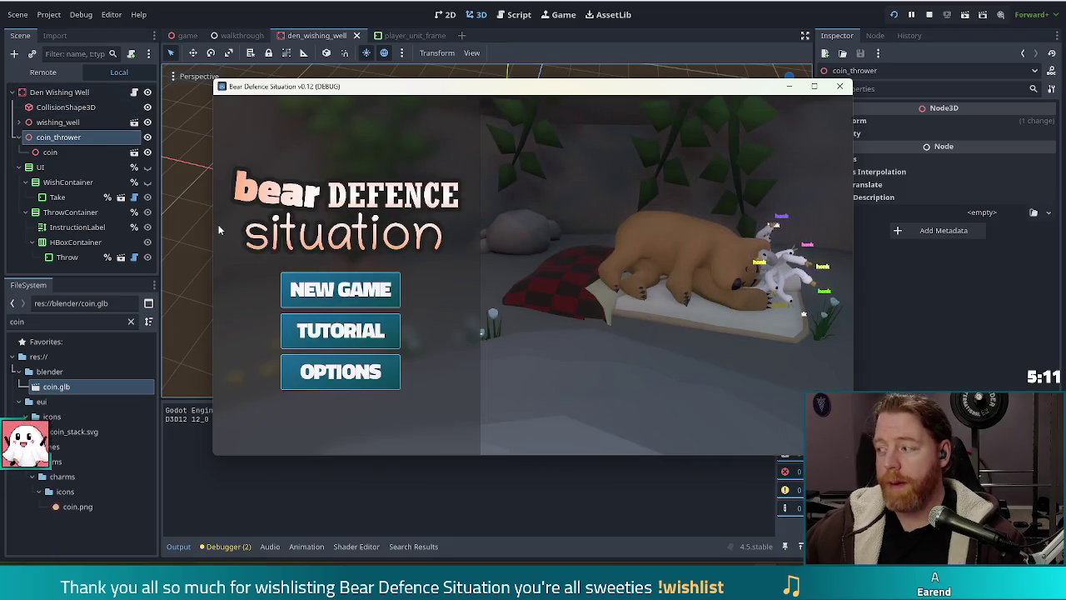
pyautogui.click(359, 291)
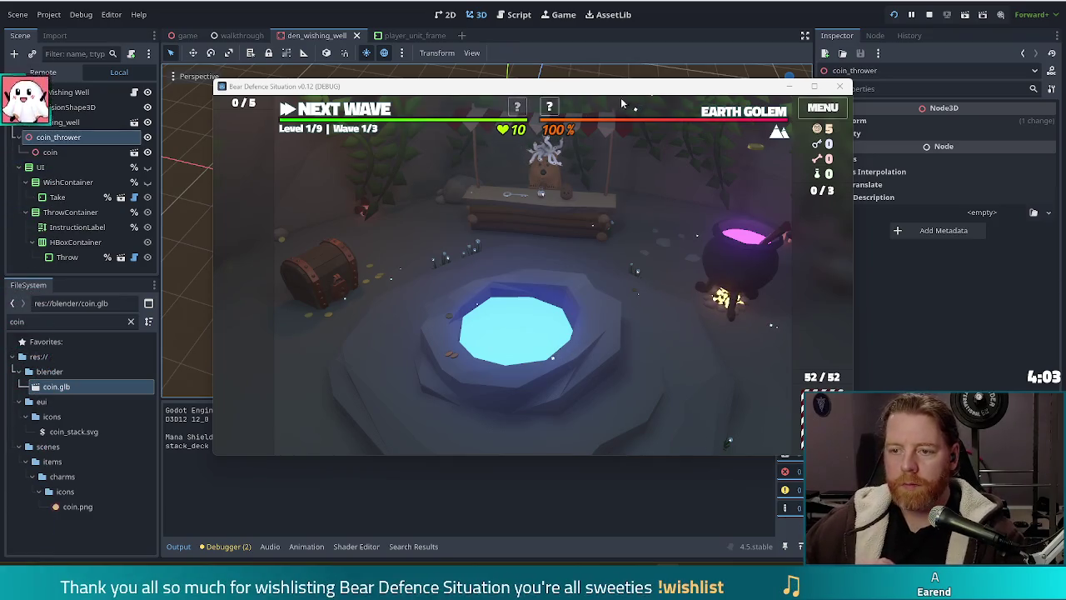
pyautogui.moveTo(648, 93); pyautogui.dragTo(606, 78)
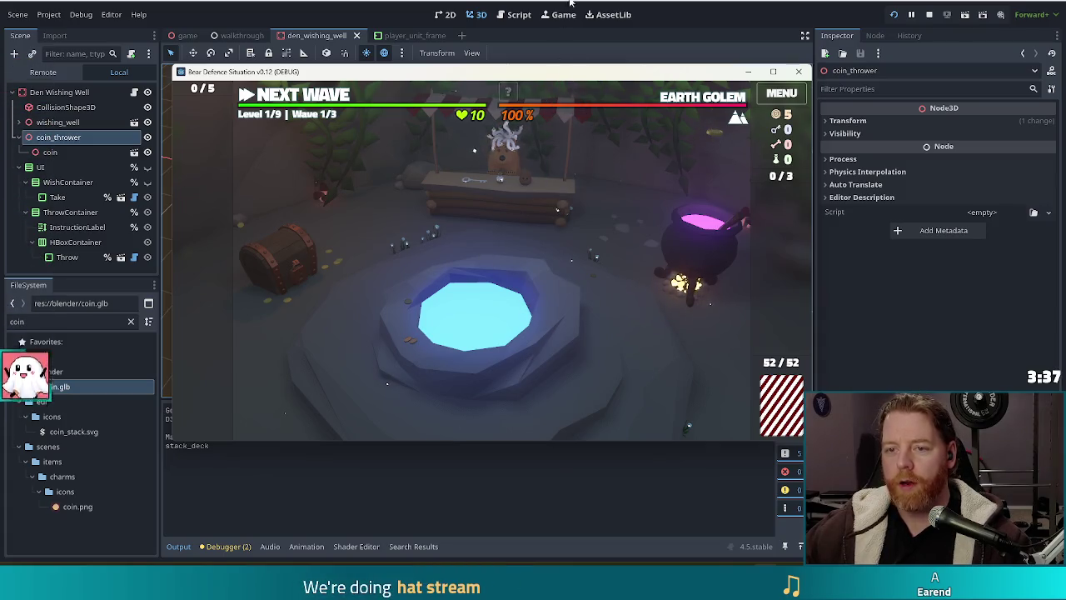
# Step: Stop the game and nudge coin_thrower along X twice, test-running after each shift
pyautogui.press('F8')
pyautogui.moveTo(537, 308); pyautogui.dragTo(508, 302)
pyautogui.press('F5')
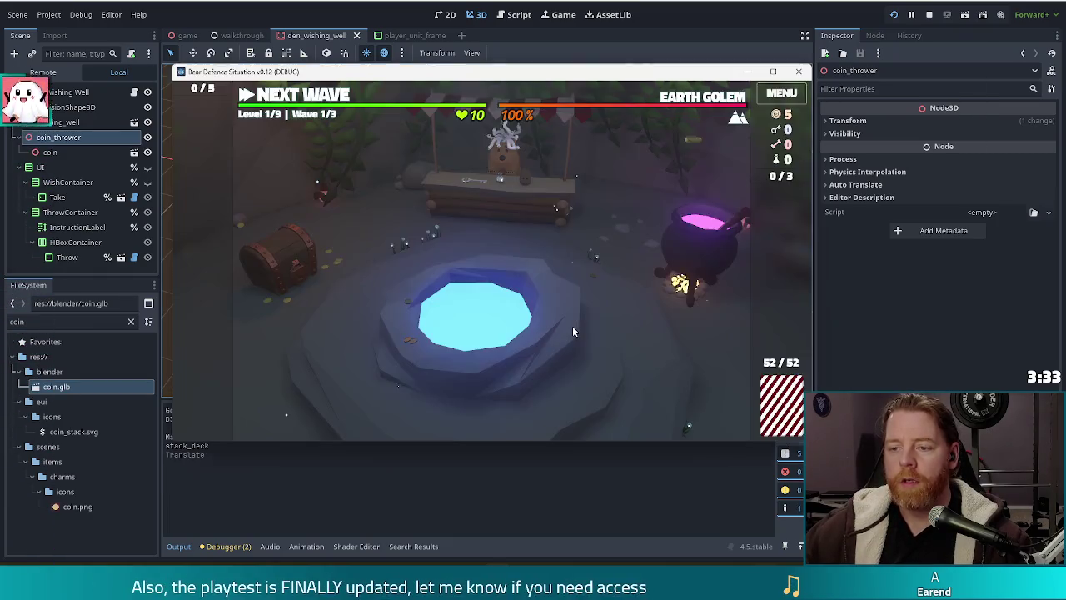
pyautogui.press('F8')
pyautogui.moveTo(545, 311); pyautogui.dragTo(513, 304)
pyautogui.press('F5')
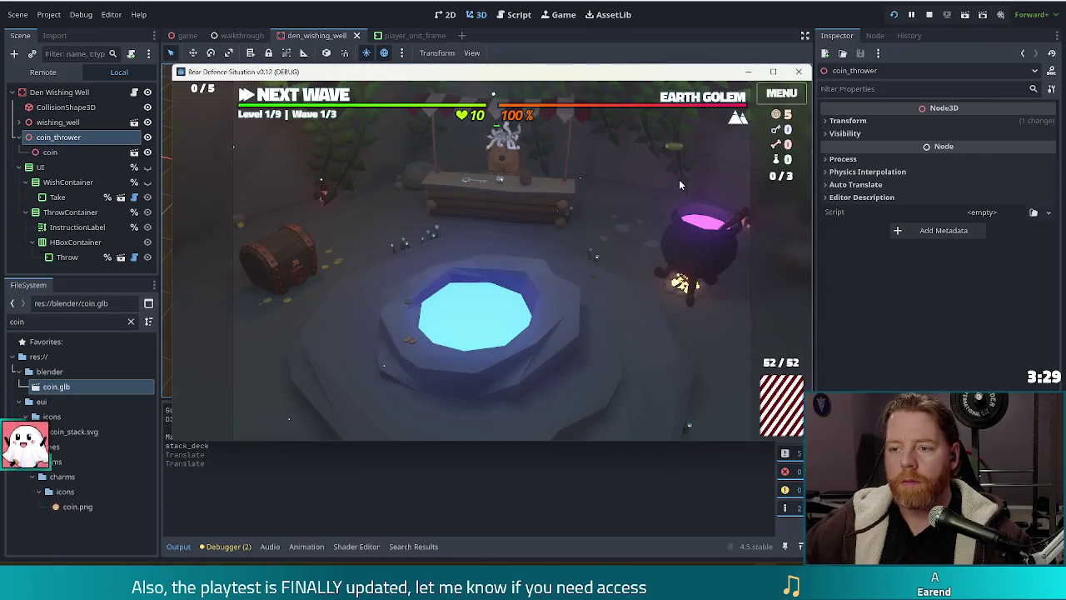
pyautogui.press('F8')
# Step: Move coin_thrower further left along X, relaunch, and open the in-game Wishing Well dialog
pyautogui.moveTo(512, 306)
pyautogui.mouseDown()
pyautogui.moveTo(426, 295)
pyautogui.moveTo(399, 272)
pyautogui.mouseUp()
pyautogui.press('F5')
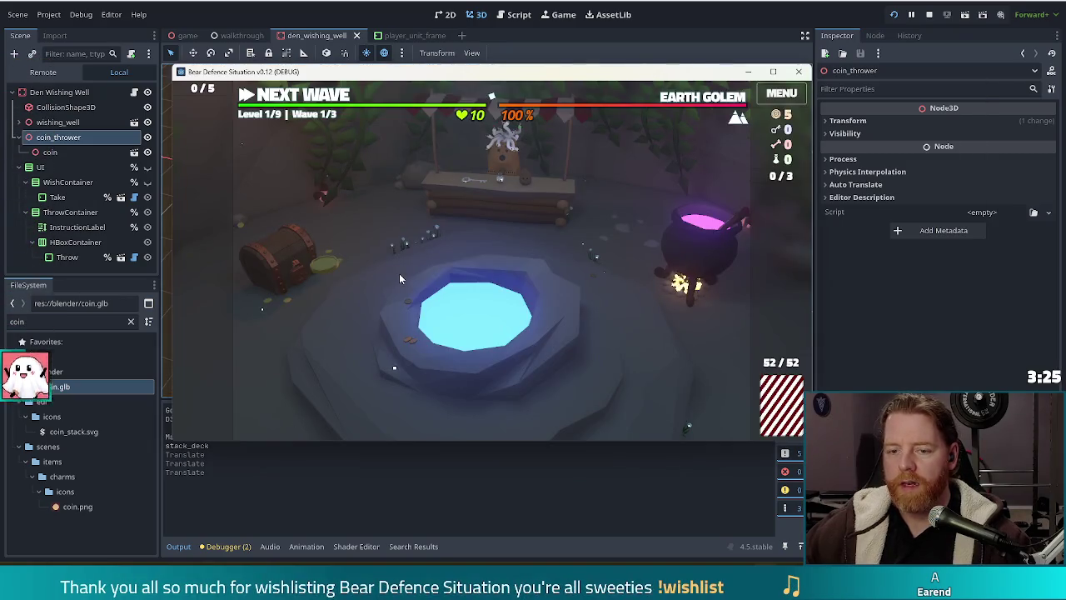
pyautogui.press('F5')
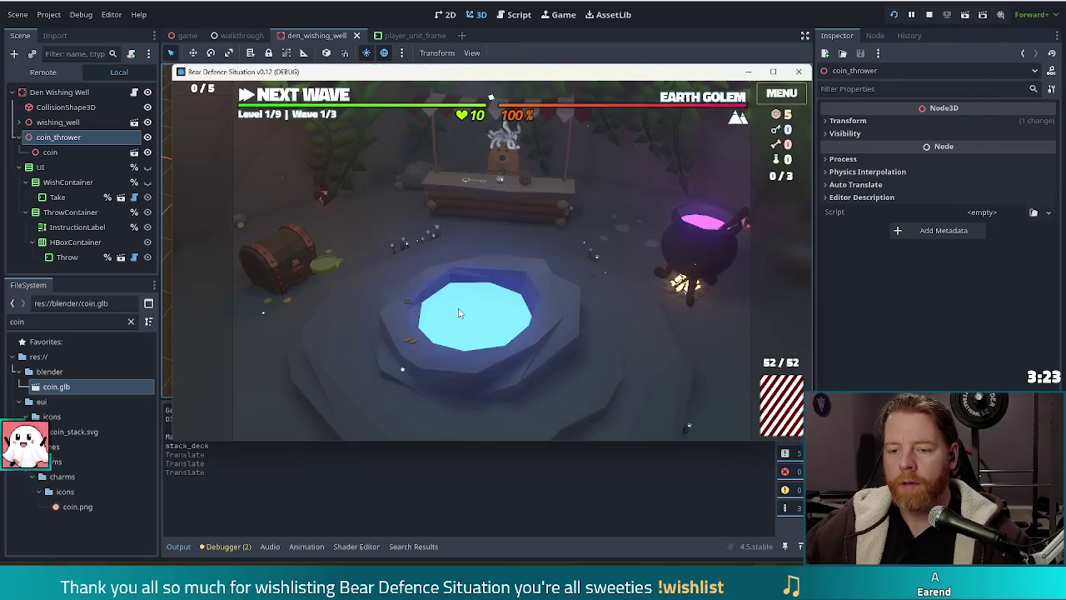
pyautogui.click(492, 369)
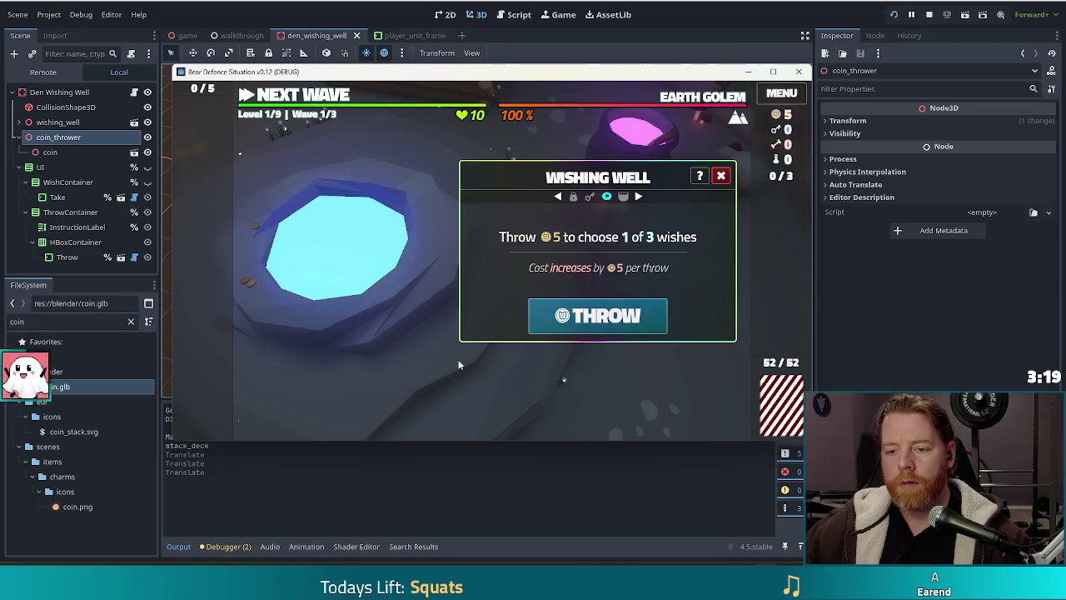
pyautogui.click(721, 175)
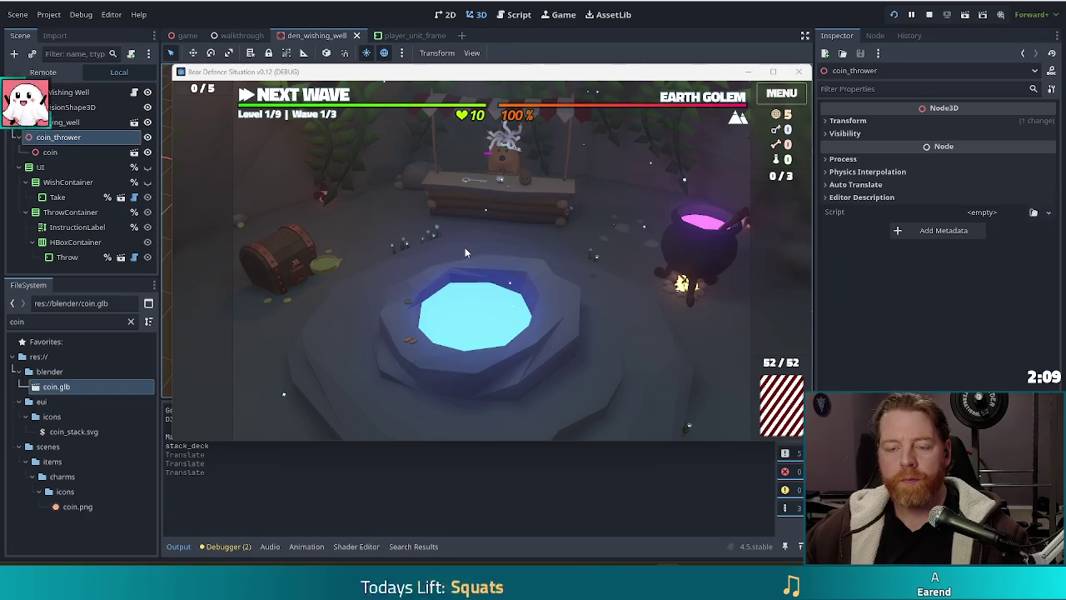
# Step: Bring the editor forward, begin attaching a script to coin_thrower, then cancel
pyautogui.click(69, 140)
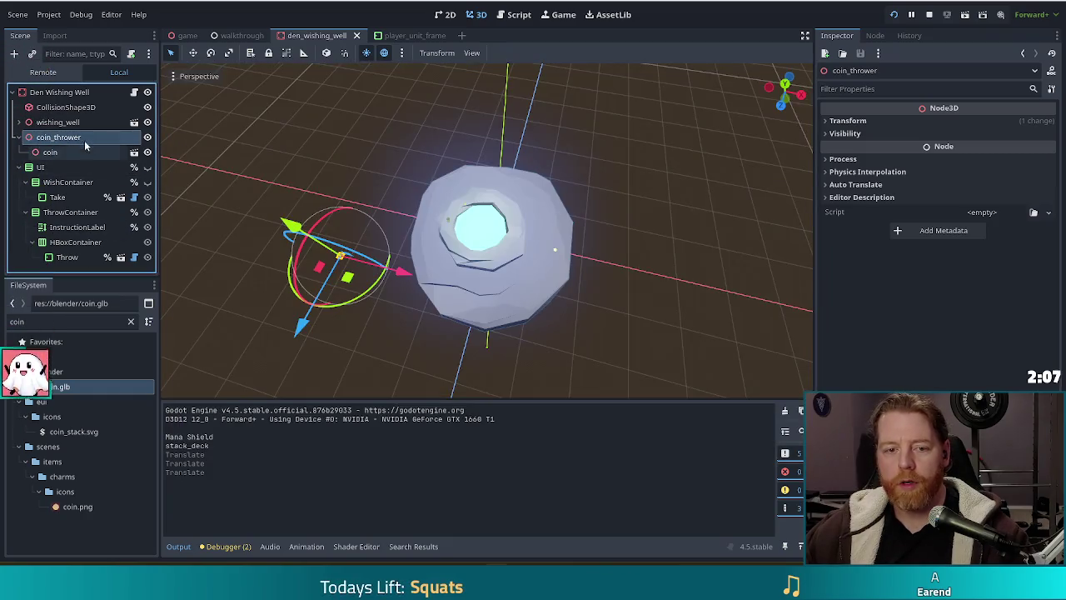
pyautogui.rightClick(80, 142)
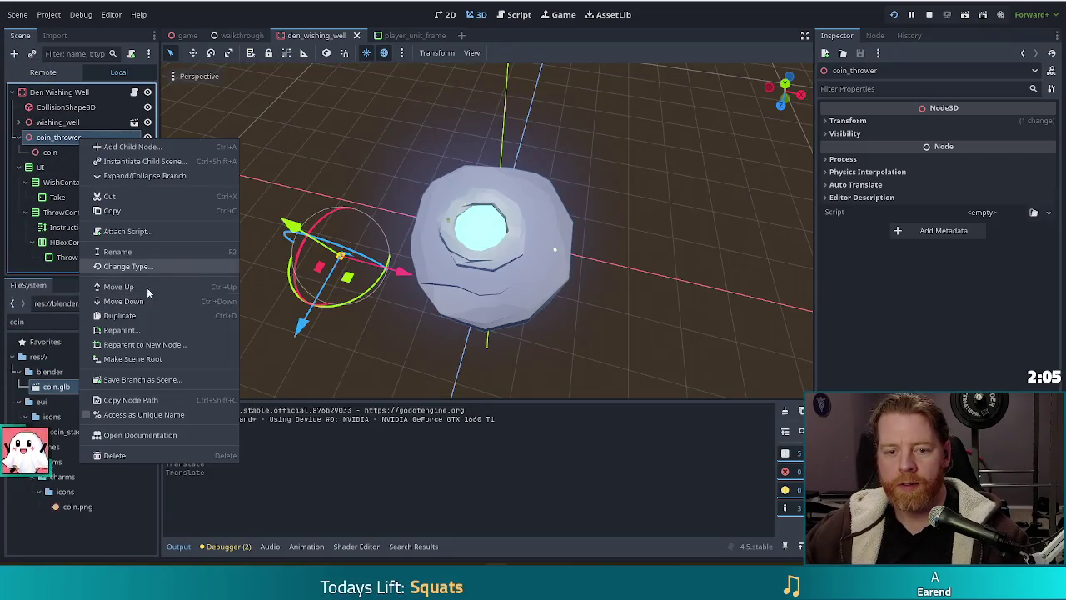
pyautogui.click(125, 231)
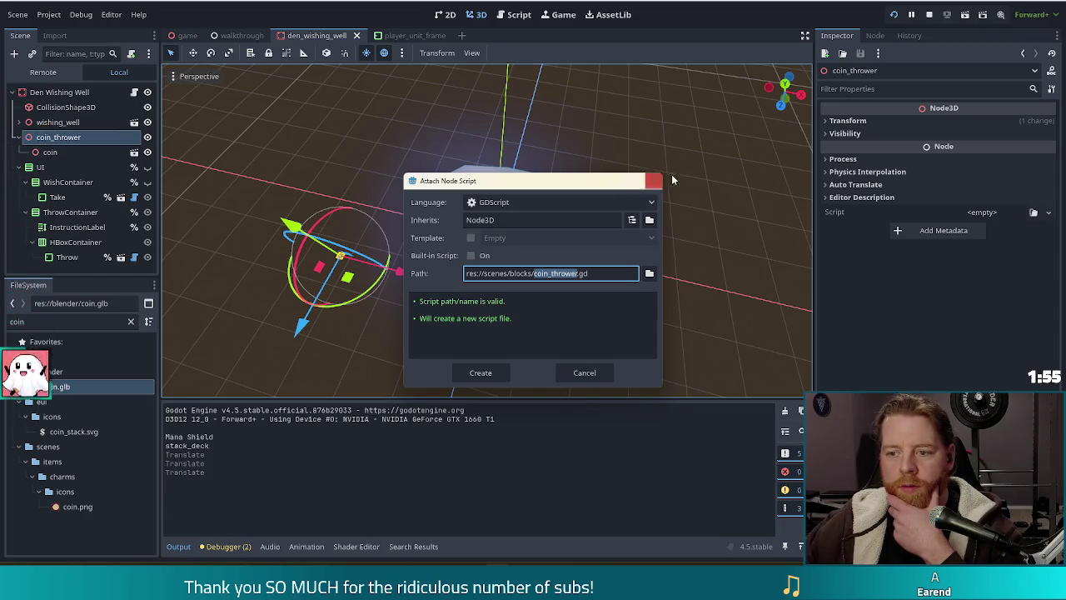
pyautogui.press('Escape')
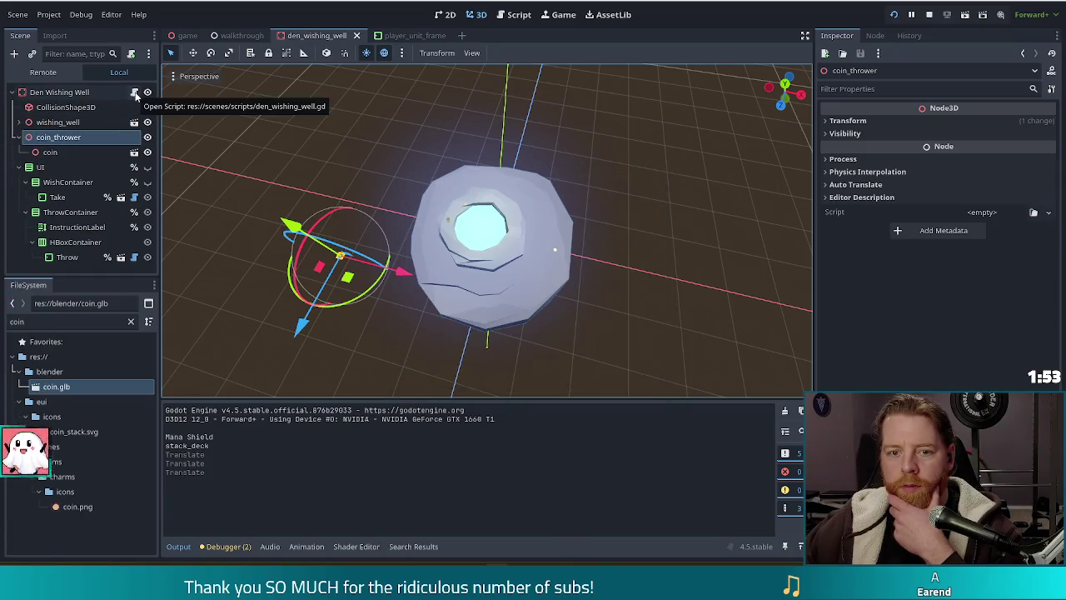
# Step: Attach a new script to coin_thrower named den_wishing_well_coin_thrower.gd
pyautogui.rightClick(90, 140)
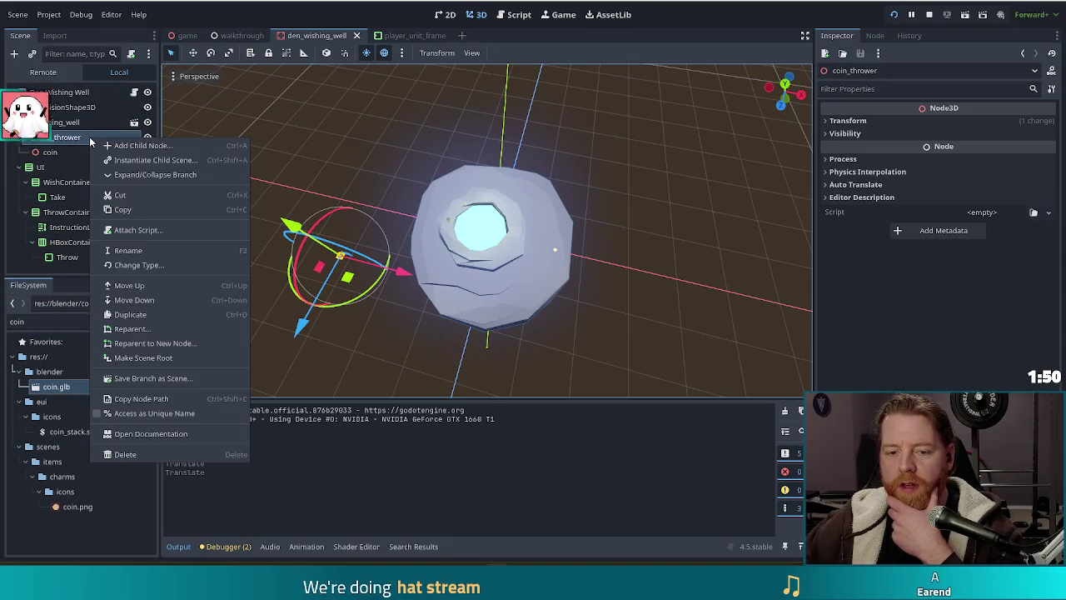
pyautogui.click(135, 230)
pyautogui.click(534, 273)
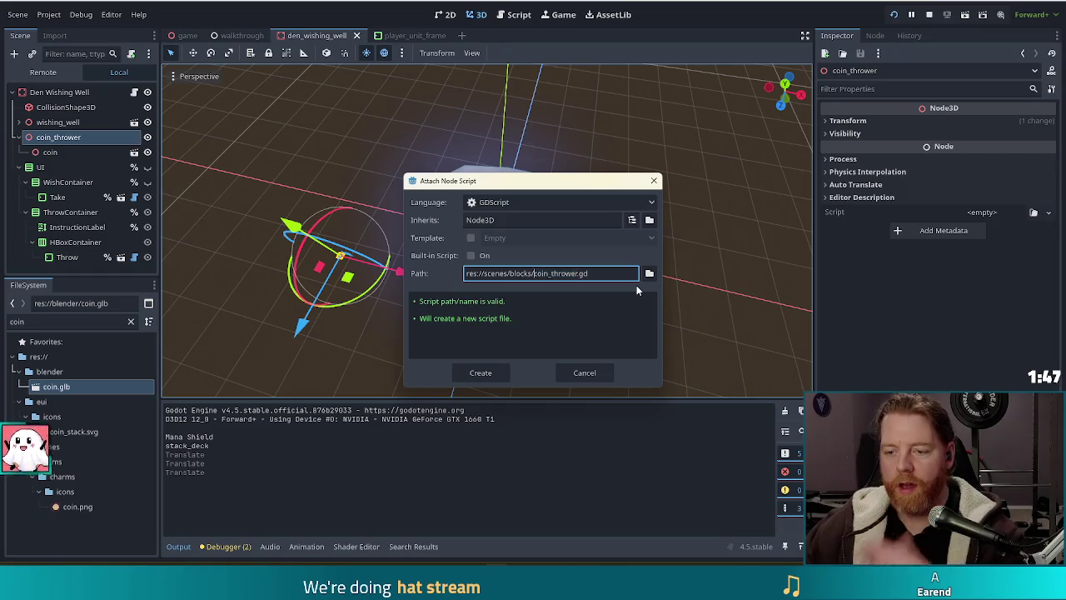
pyautogui.write('den_wishing')
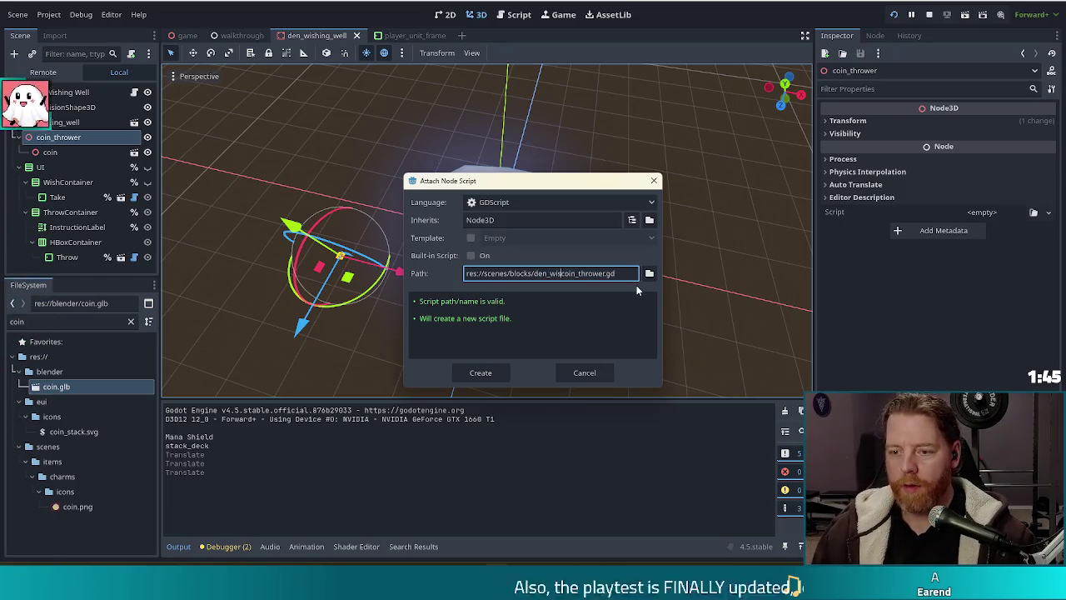
pyautogui.write('_well_')
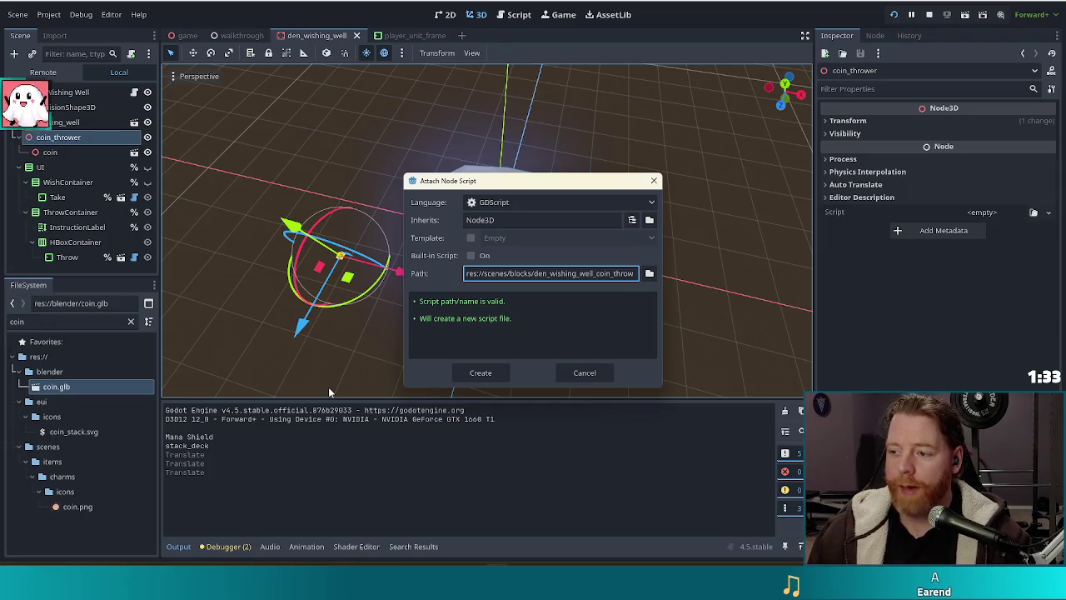
pyautogui.click(492, 370)
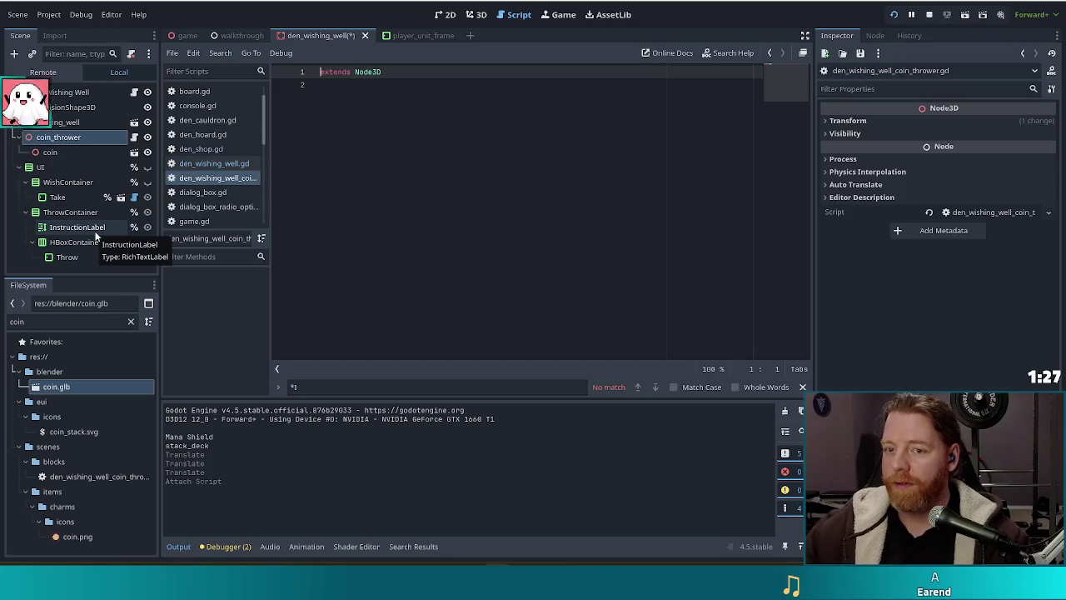
# Step: Add '#class_name DenWishingWellCoinThrower' as a commented-out line 2 of the script
pyautogui.click(577, 183)
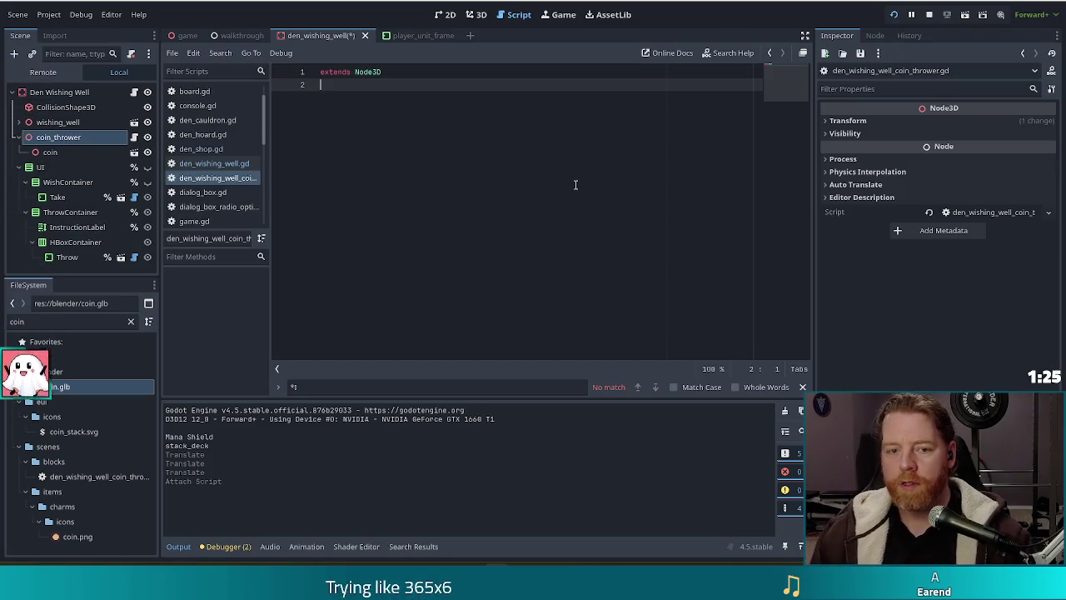
pyautogui.write('class_name ')
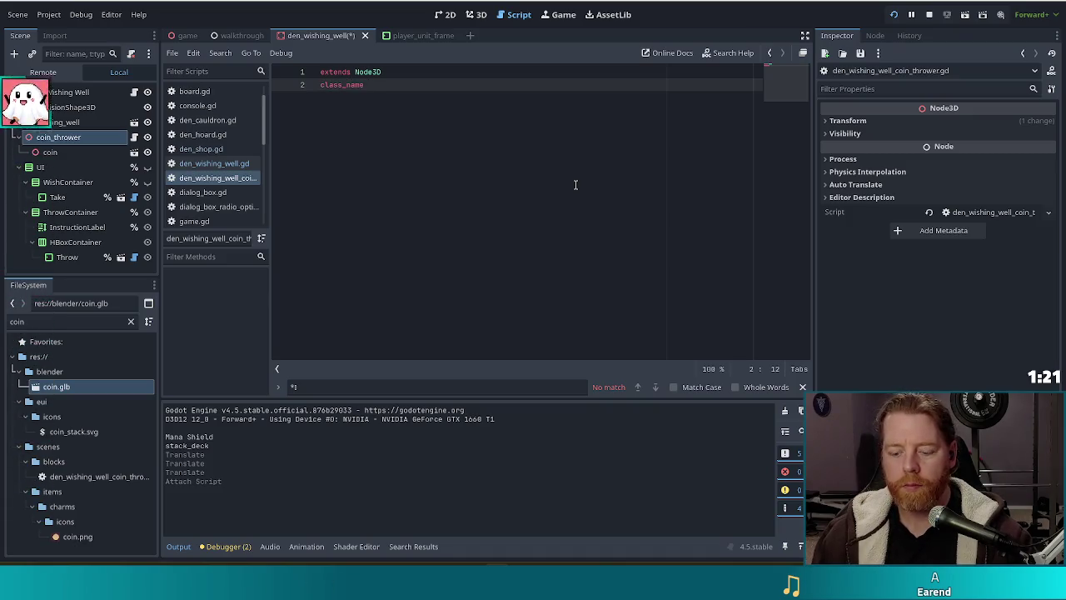
pyautogui.write('DenWishingWellCoinThrowe')
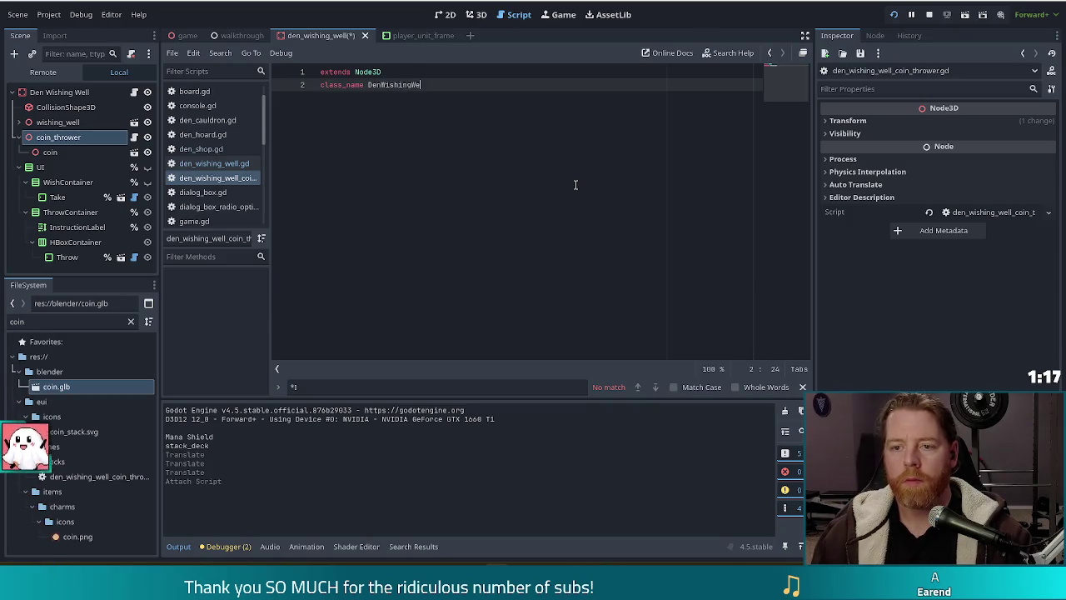
pyautogui.write('r')
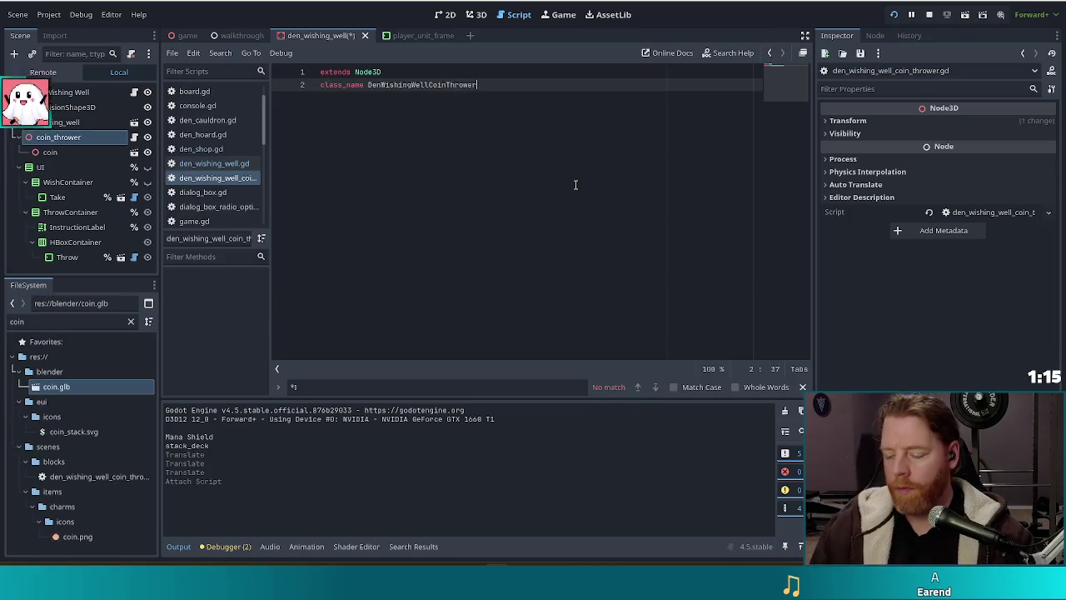
pyautogui.press('Home')
pyautogui.write('#')
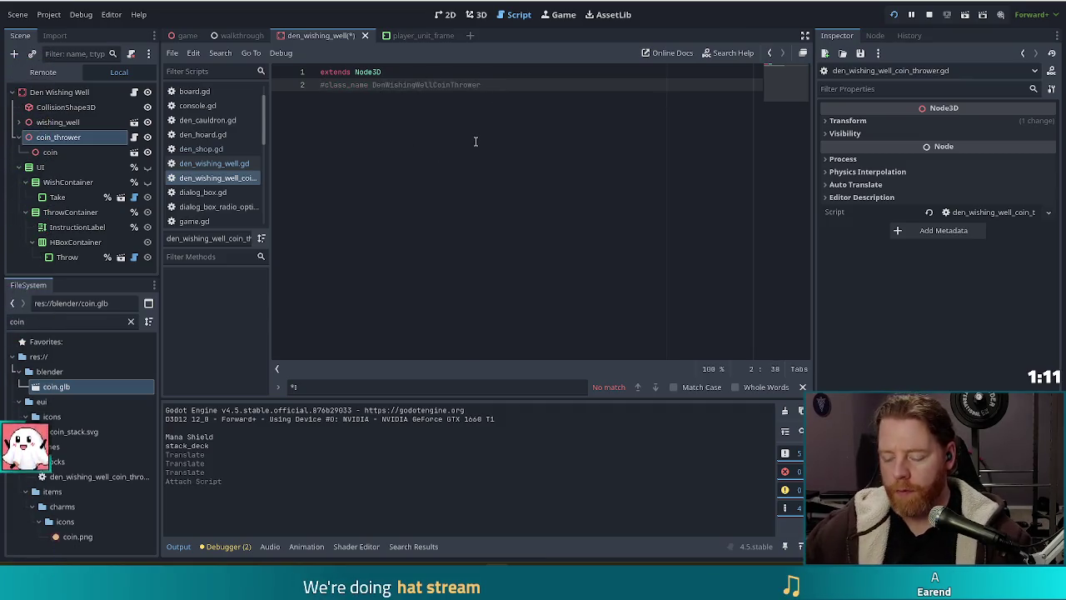
# Step: Add a blank line below it, save the script, and scroll through it
pyautogui.press('Return')
pyautogui.press('Return')
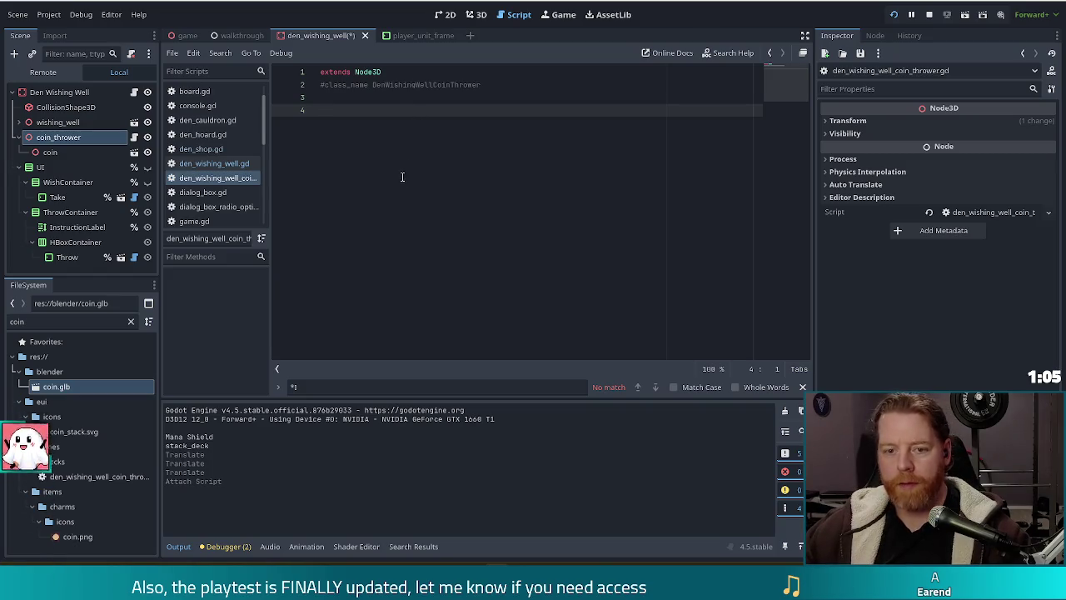
pyautogui.hotkey('ctrl', 's')
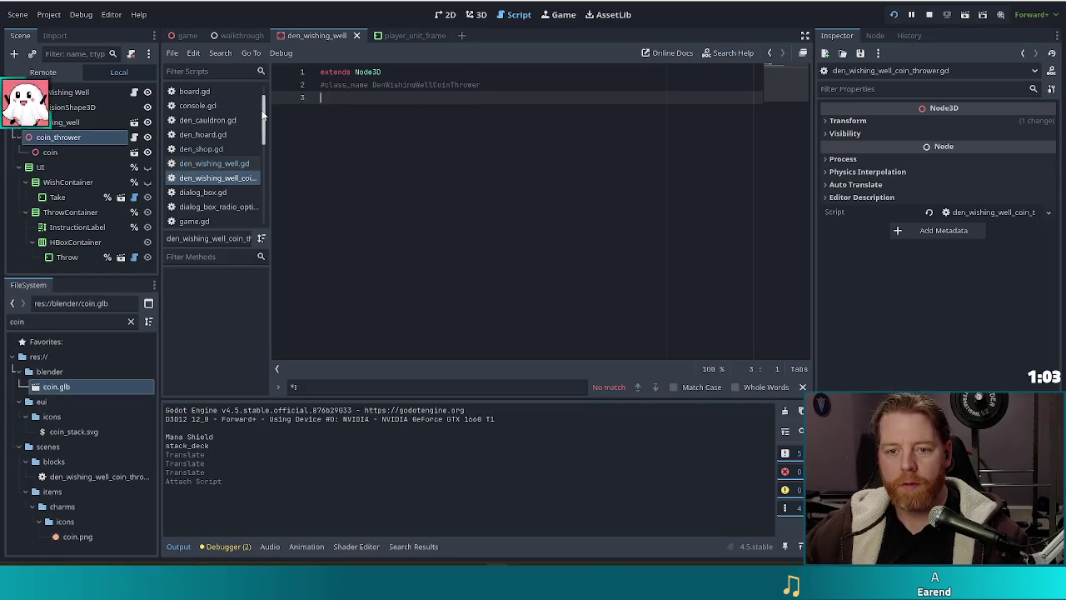
pyautogui.scroll(-5, 258, 88)
pyautogui.scroll(-3, 250, 200)
pyautogui.scroll(3, 256, 161)
pyautogui.scroll(-1, 257, 184)
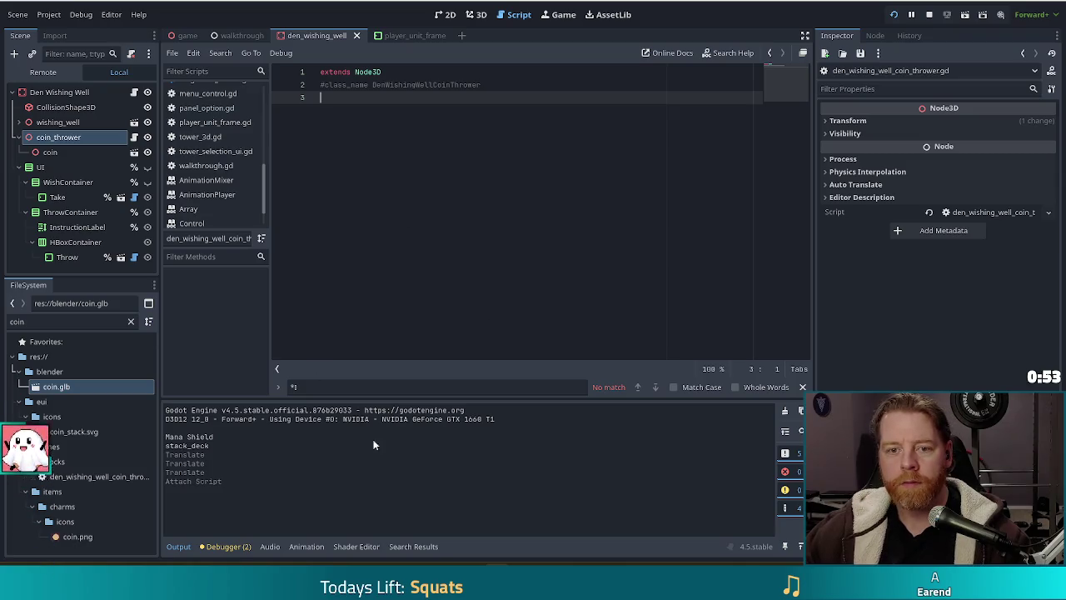
# Step: Close all open scripts and reopen den_wishing_well_coin_thrower.gd from the FileSystem dock
pyautogui.click(176, 53)
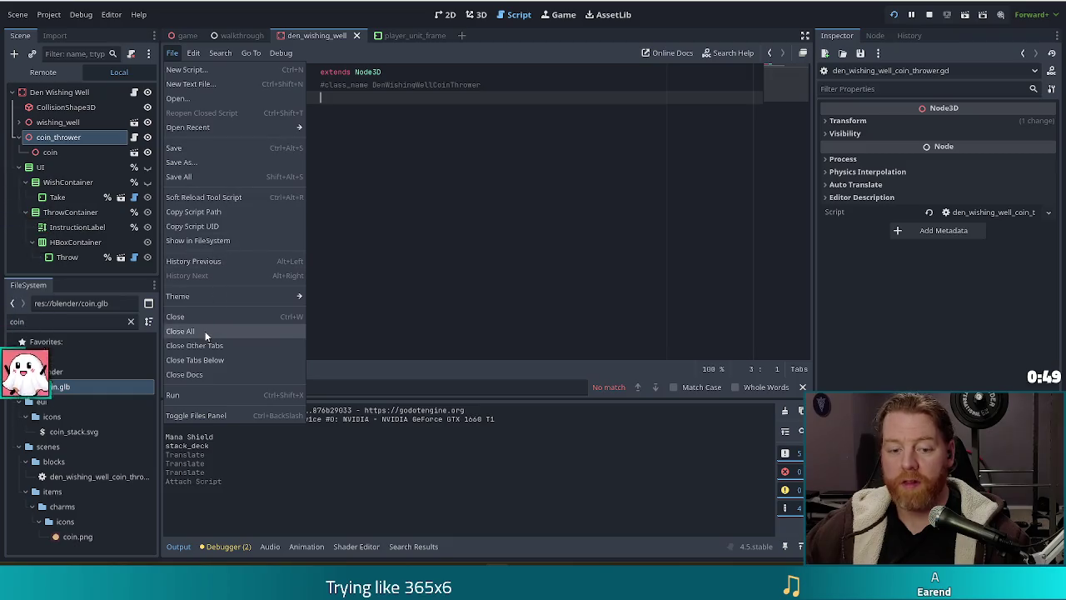
pyautogui.press('Escape')
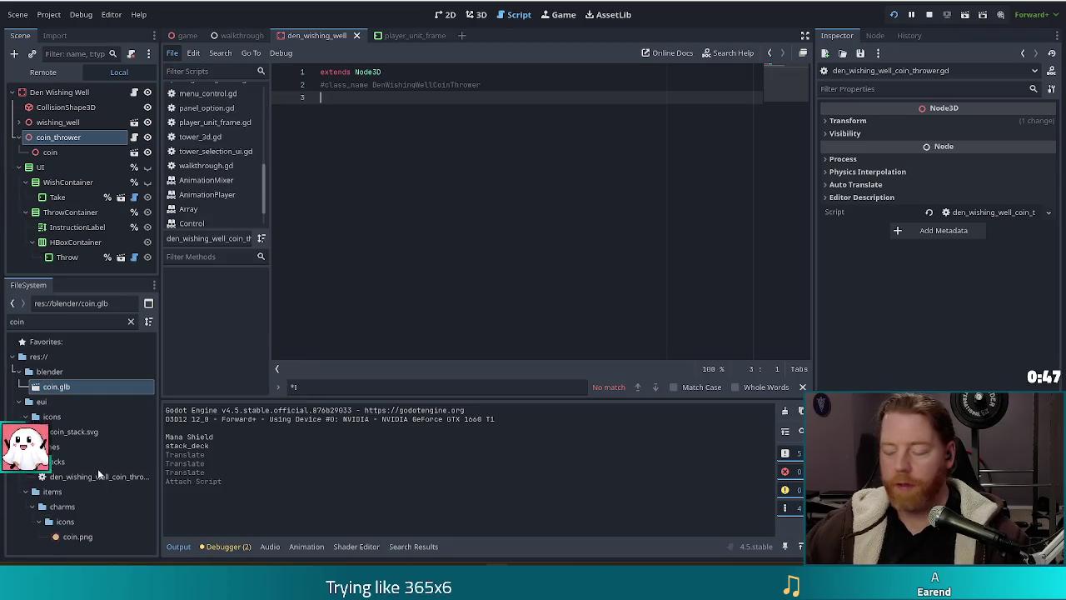
pyautogui.hotkey('ctrl', 'w')
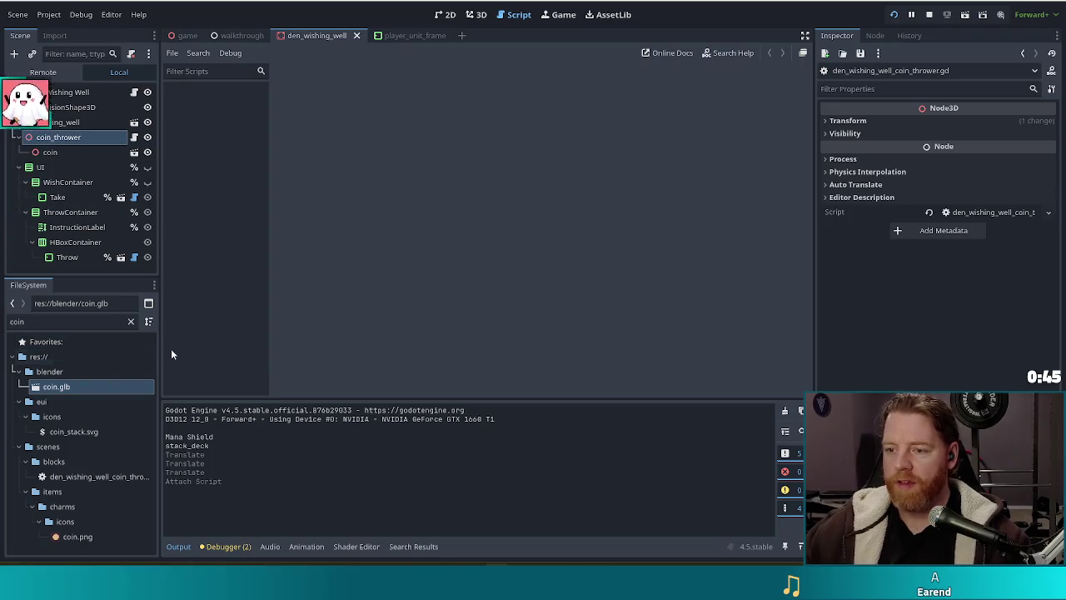
pyautogui.doubleClick(109, 476)
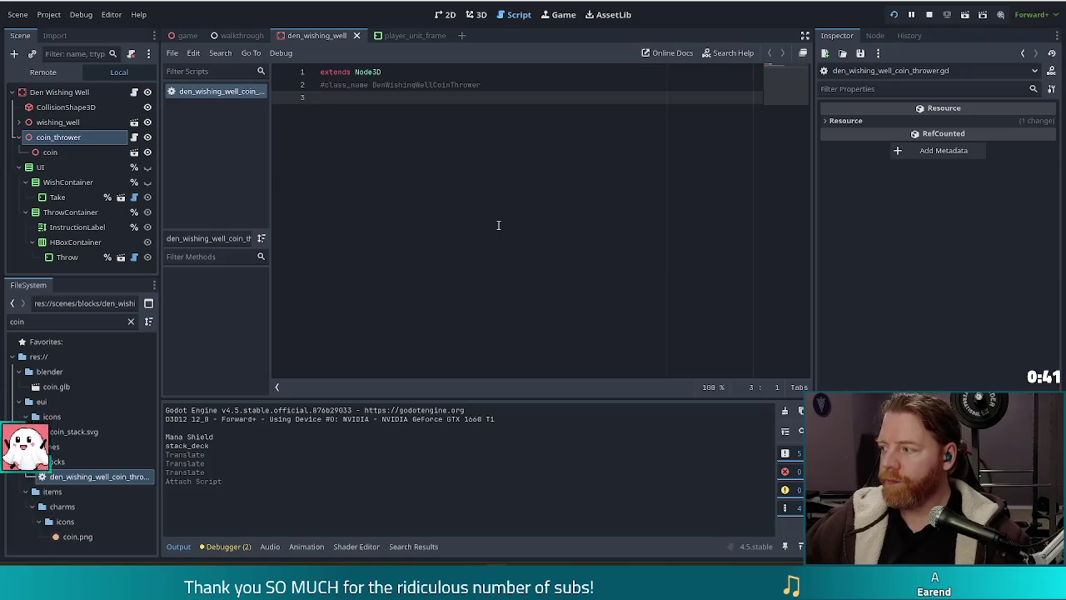
# Step: Add blank lines to the coin thrower script and save it
pyautogui.press('Return')
pyautogui.press('Return')
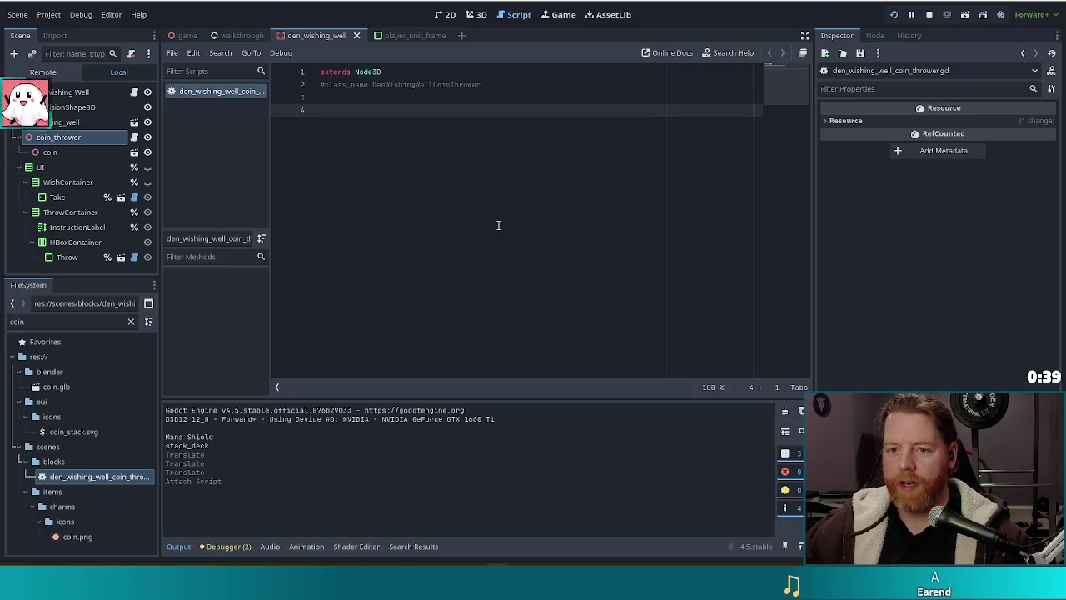
pyautogui.hotkey('ctrl', 's')
pyautogui.press('BackSpace')
pyautogui.press('BackSpace')
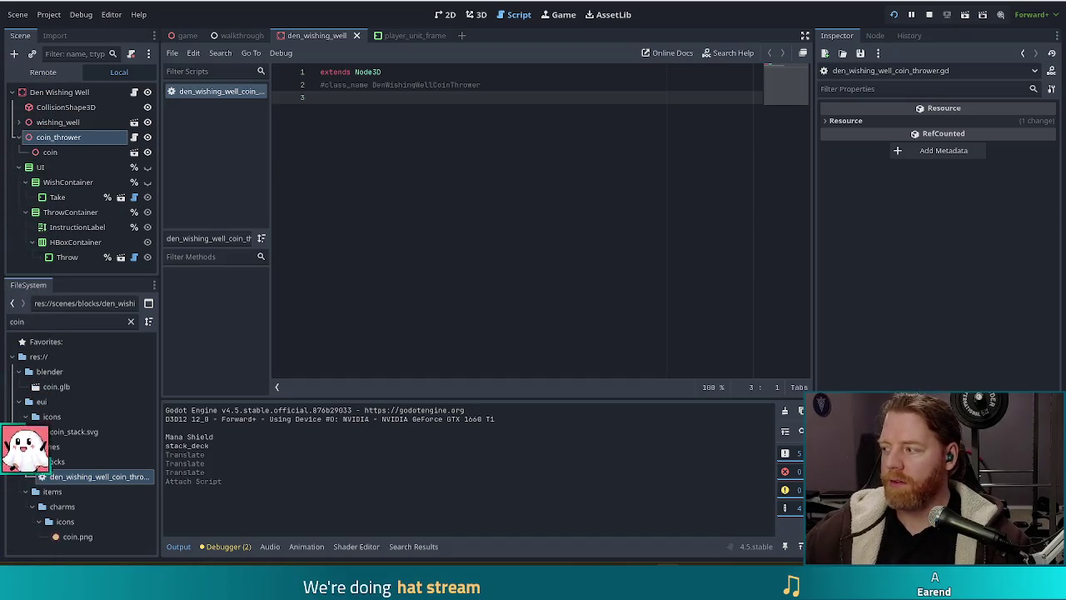
pyautogui.press('Return')
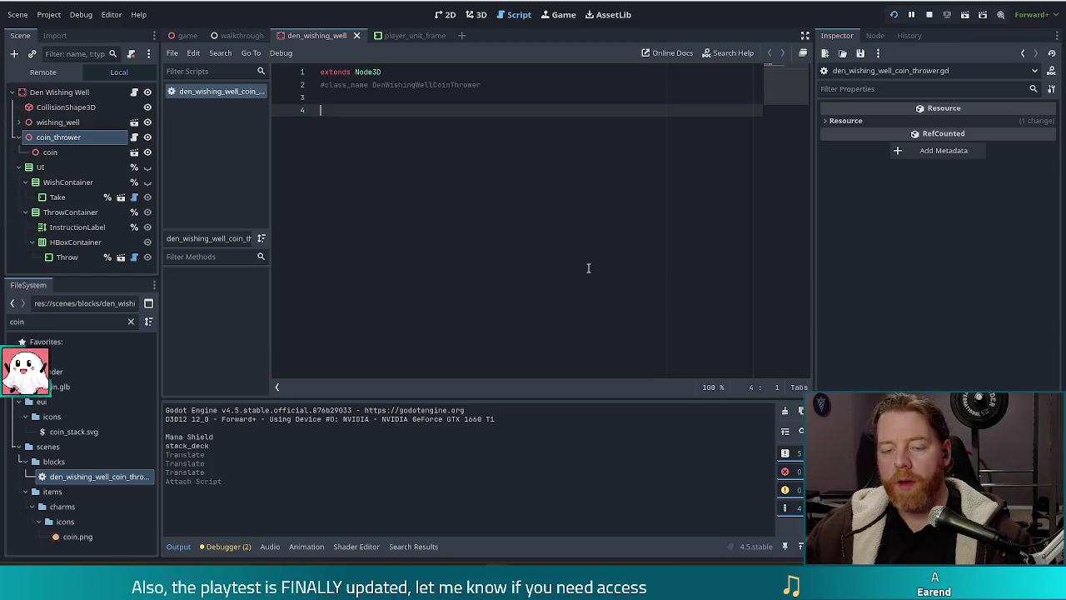
# Step: Insert a new line 5 and type 'func' to begin a function declaration
pyautogui.press('Return')
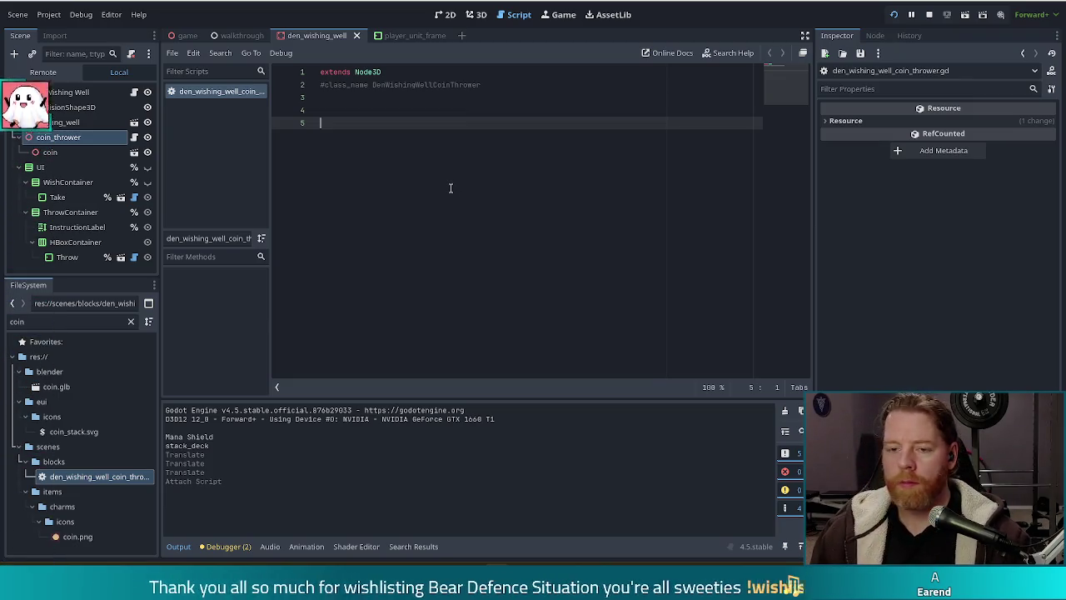
pyautogui.write('func')
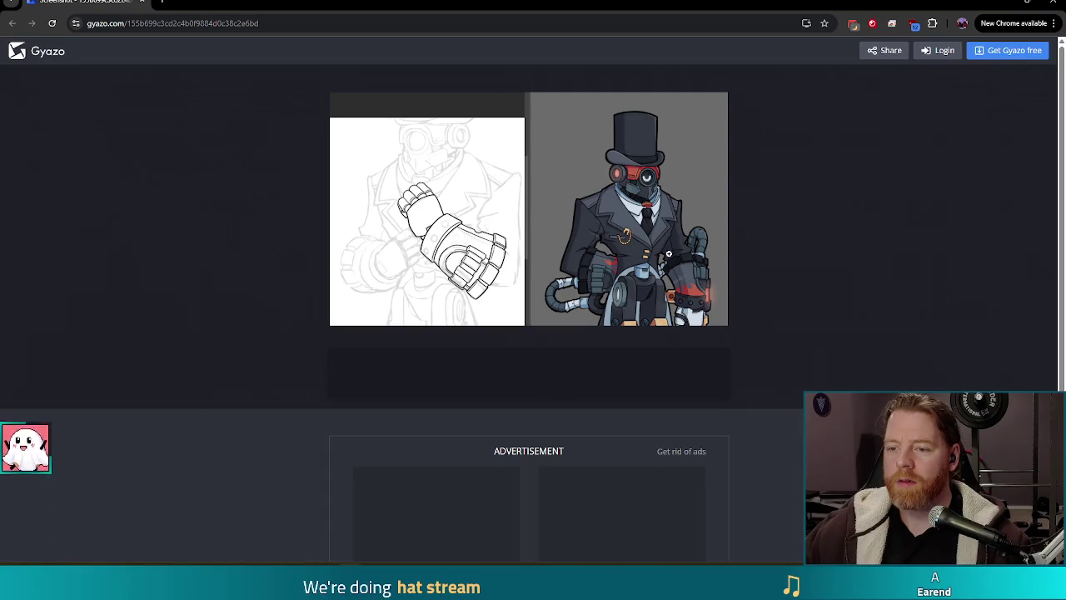
# Step: Enlarge the Gyazo sketch-and-robot artwork and scroll over it to inspect it
pyautogui.click(678, 267)
pyautogui.scroll(-2, 852, 269)
pyautogui.scroll(3, 851, 269)
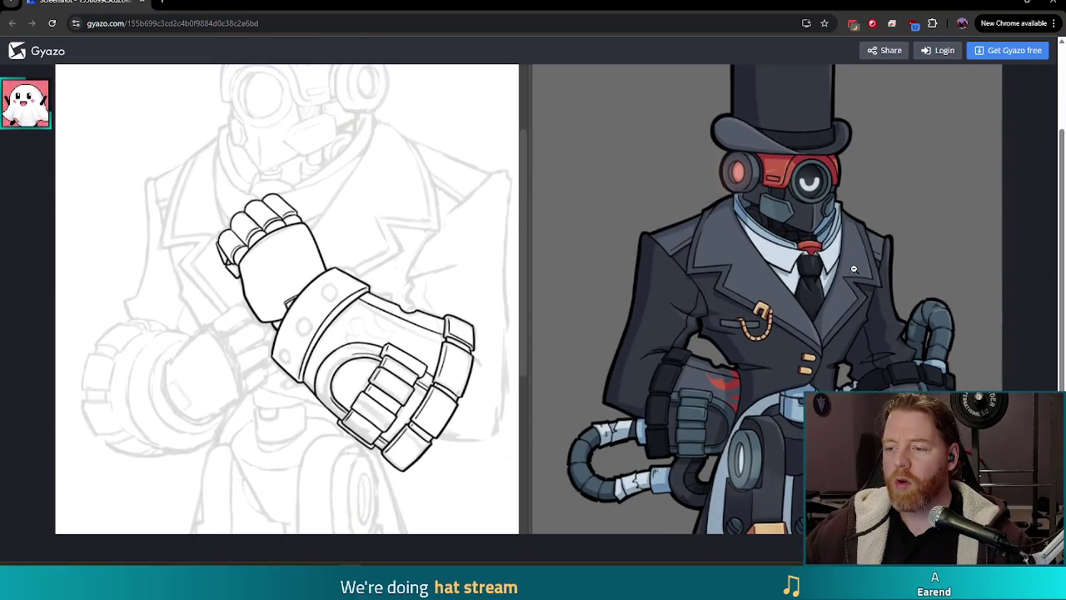
pyautogui.scroll(-1, 840, 320)
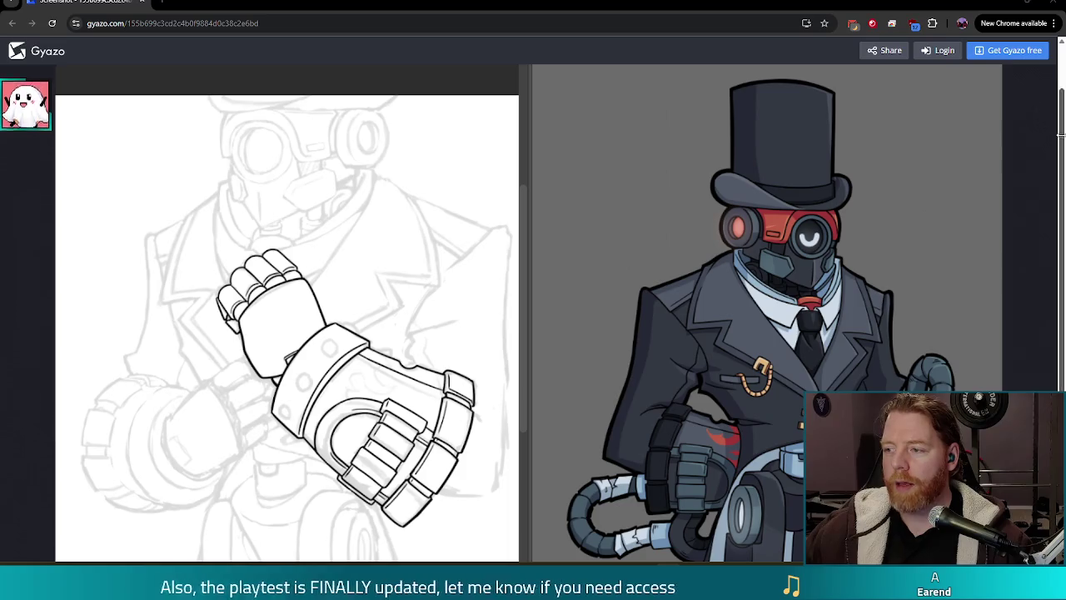
pyautogui.scroll(-1, 1058, 217)
pyautogui.scroll(1, 1058, 217)
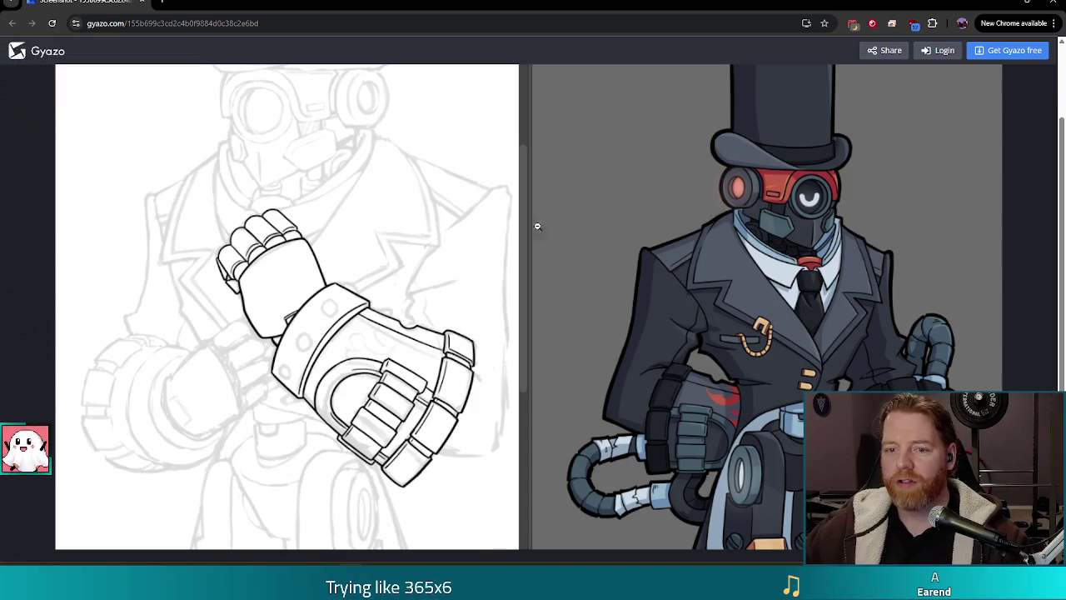
pyautogui.scroll(-2, 925, 326)
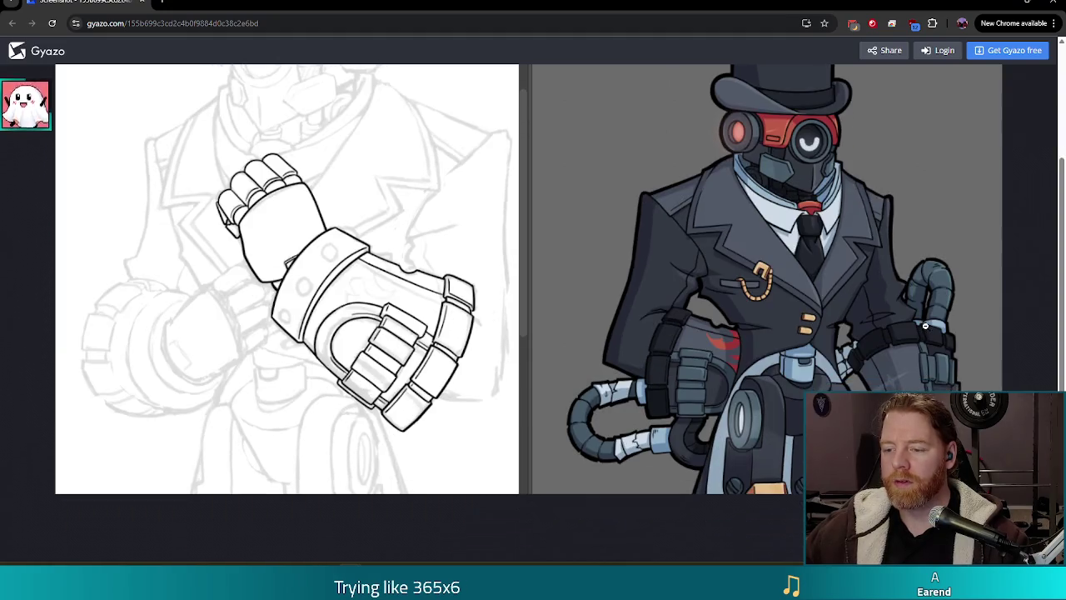
pyautogui.scroll(1, 926, 322)
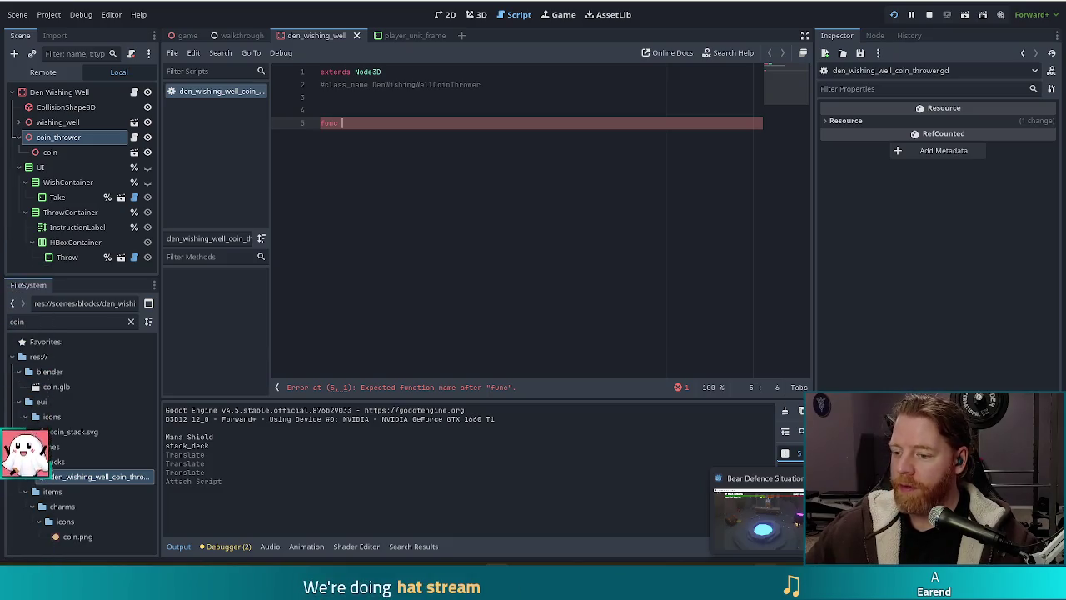
# Step: Switch back to the running Bear Defence Situation (DEBUG) window showing the wishing well den
pyautogui.hotkey('alt', 'Tab')
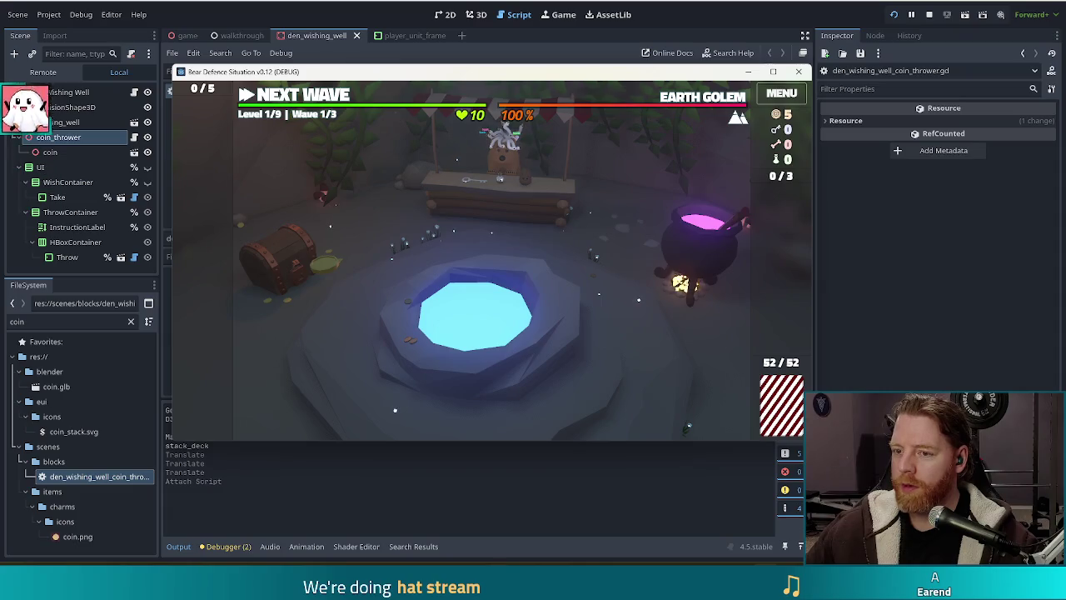
# Step: Open the market stall's Shop selling a Key, Bottle and Potato for 5 gold each
pyautogui.click(496, 209)
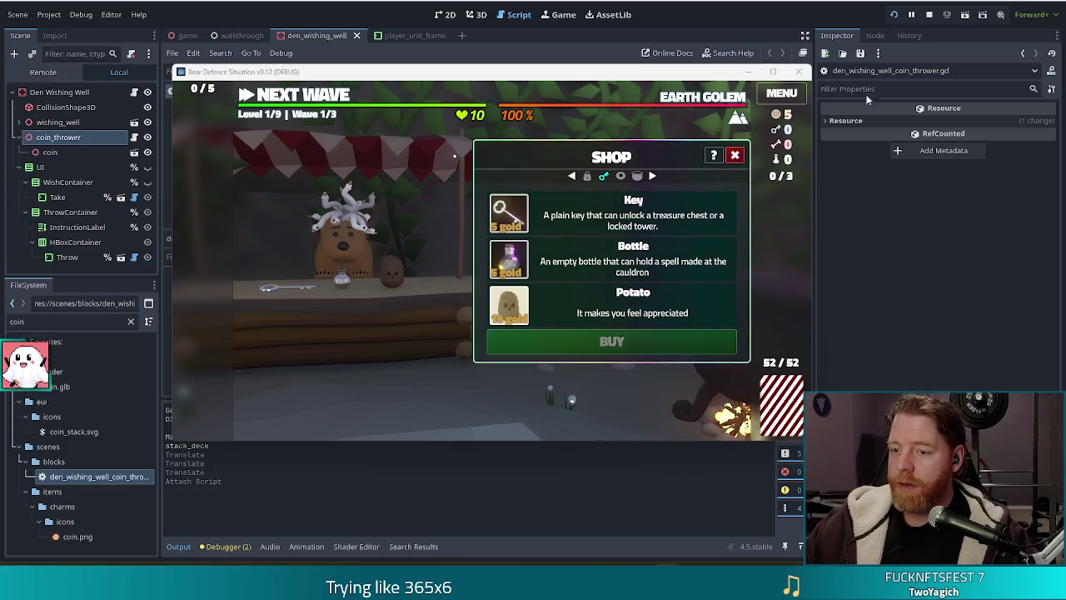
# Step: Maximize the game, buy the Key from the bear for 5 gold, and return to the map
pyautogui.click(772, 71)
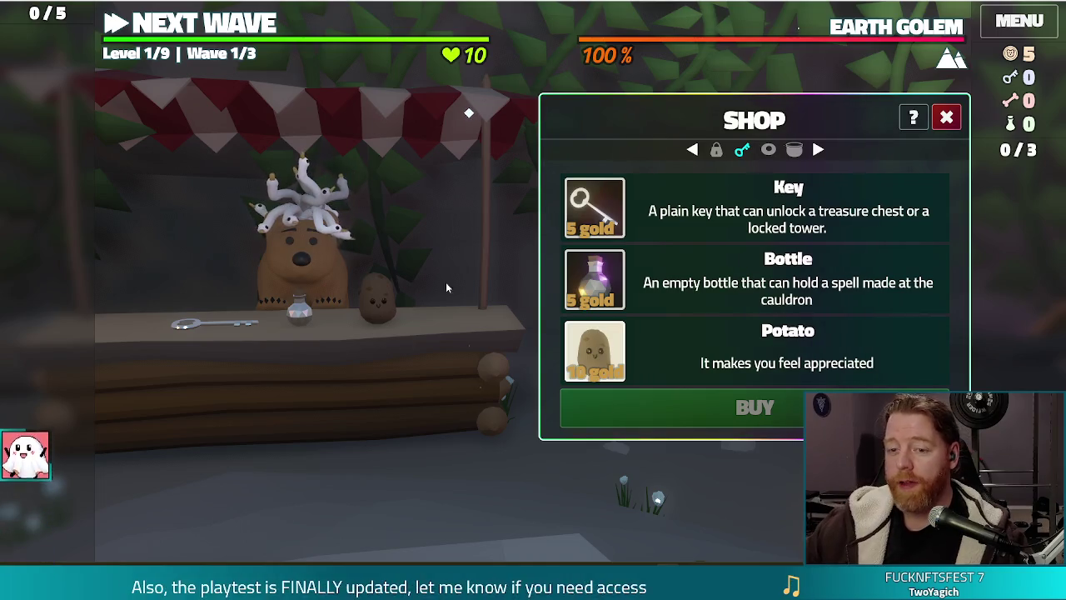
pyautogui.click(329, 258)
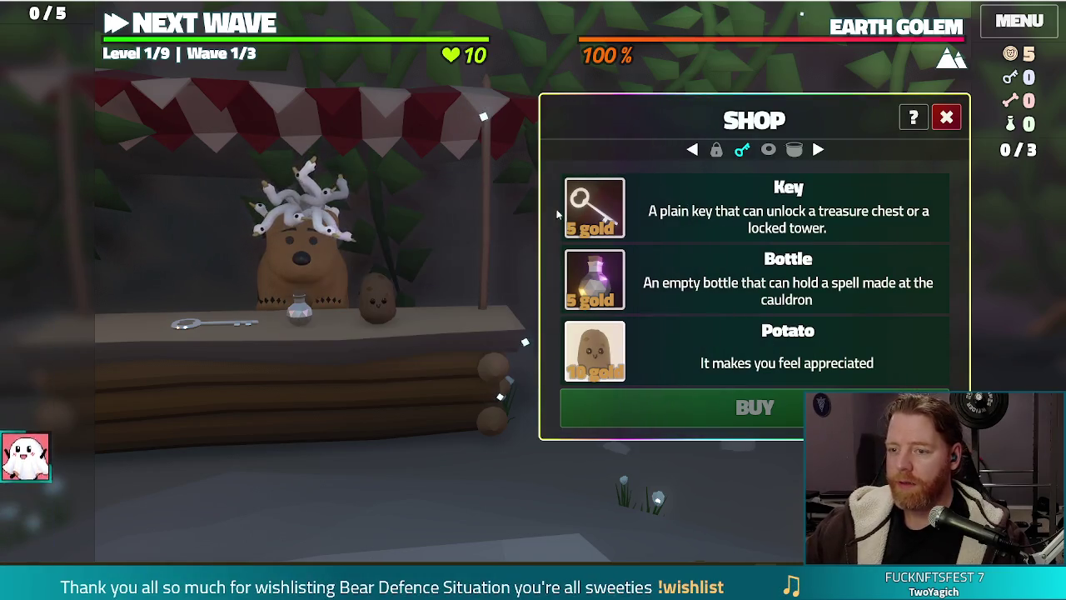
pyautogui.click(595, 205)
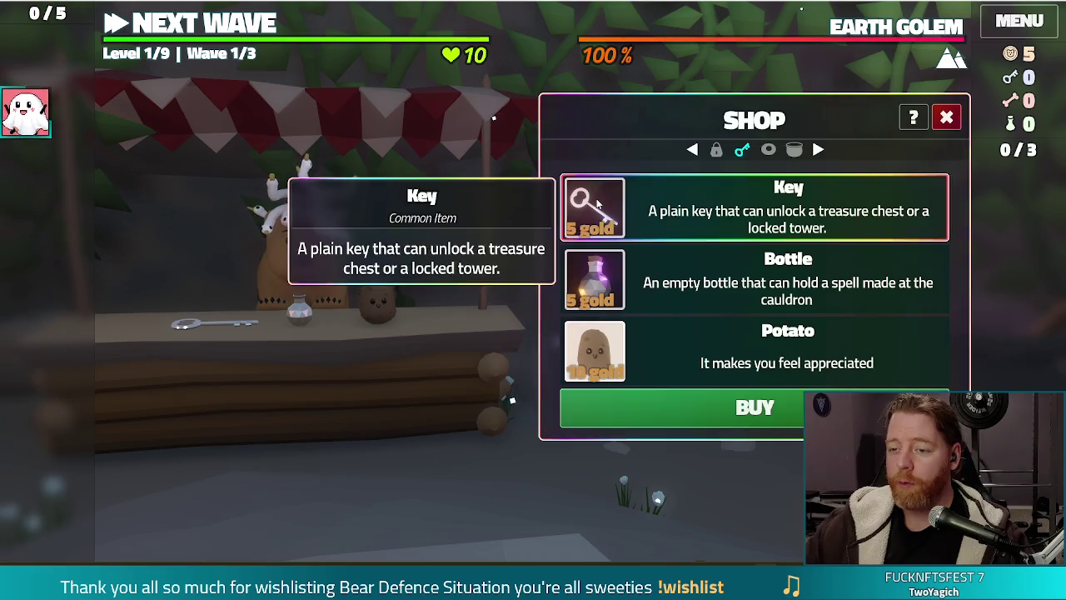
pyautogui.click(683, 407)
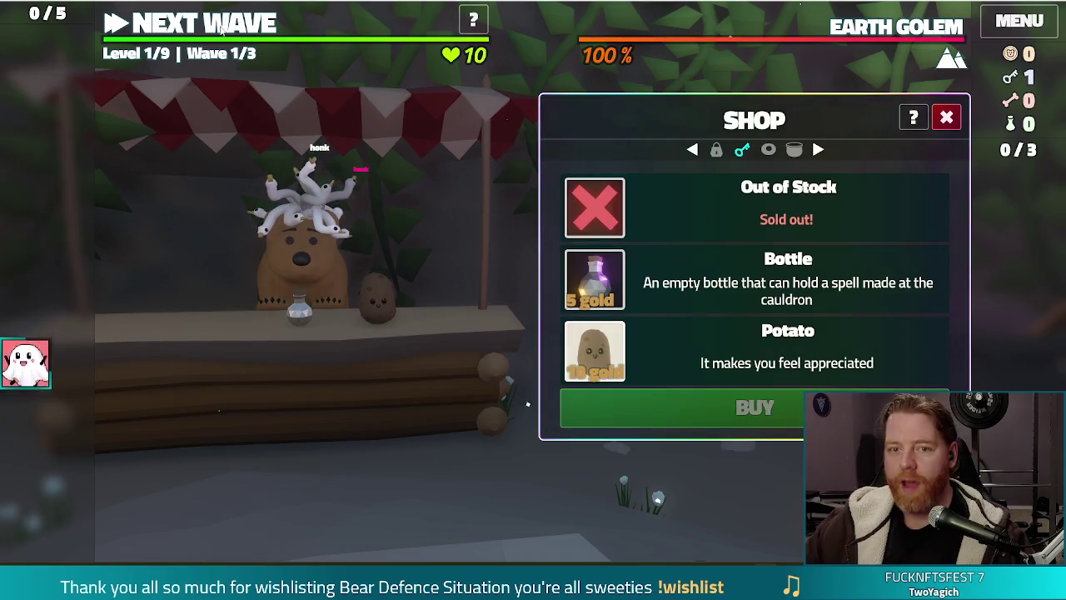
pyautogui.click(221, 27)
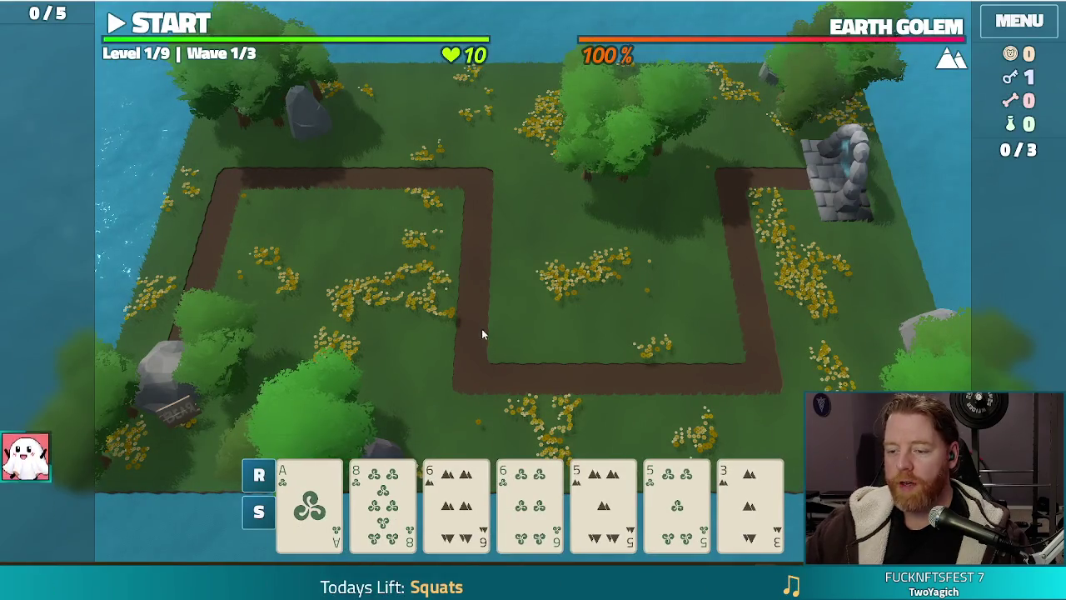
# Step: Play a Two Pair of sixes and fives, using the key, for a Lightning Tower by the right-hand path
pyautogui.click(456, 500)
pyautogui.click(530, 500)
pyautogui.click(603, 500)
pyautogui.click(676, 500)
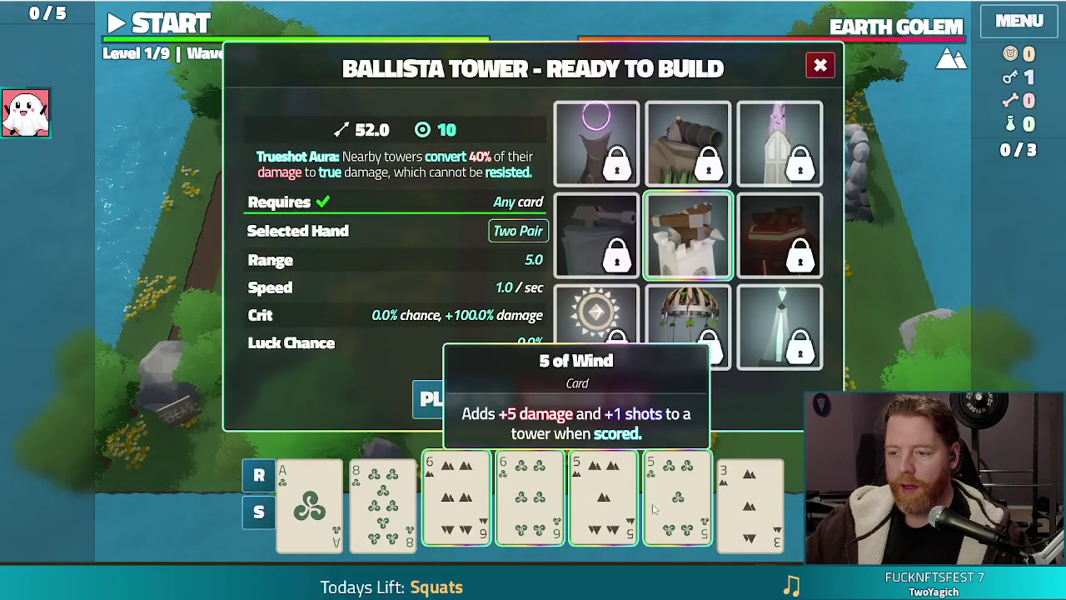
pyautogui.click(780, 326)
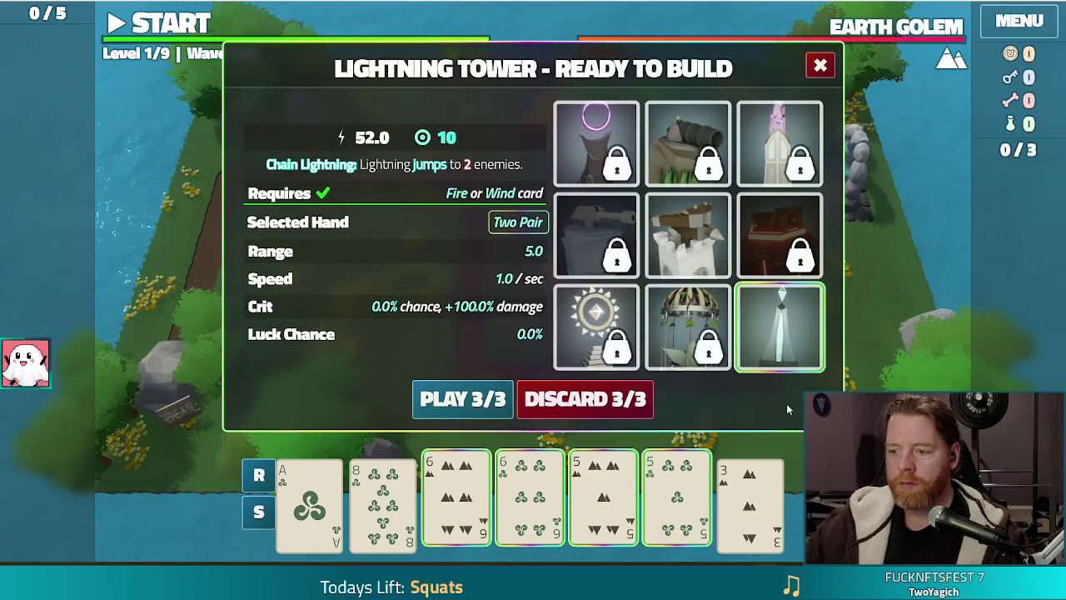
pyautogui.click(510, 401)
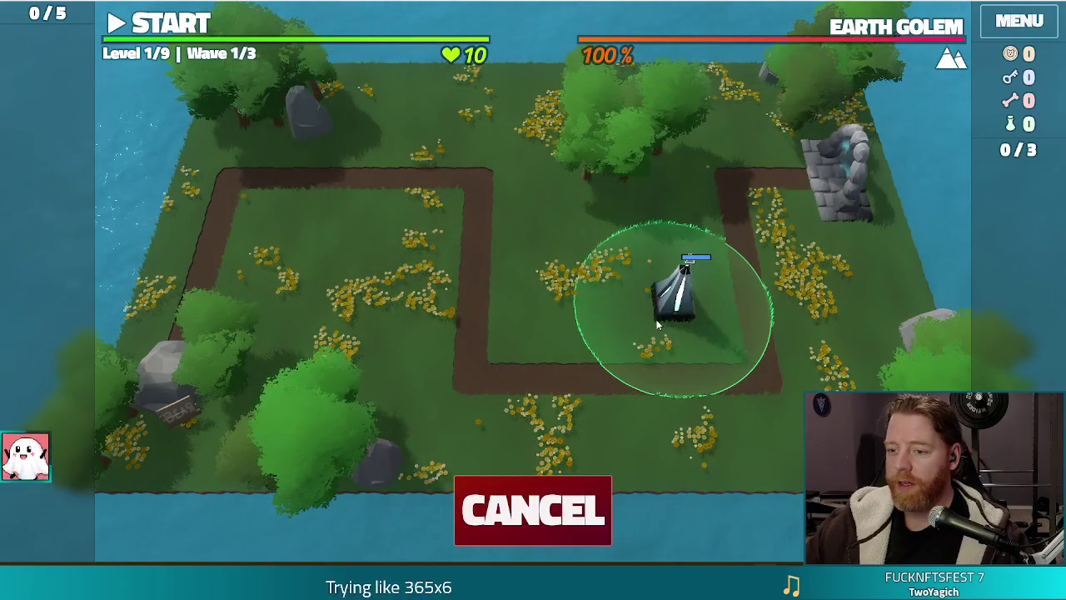
pyautogui.click(663, 320)
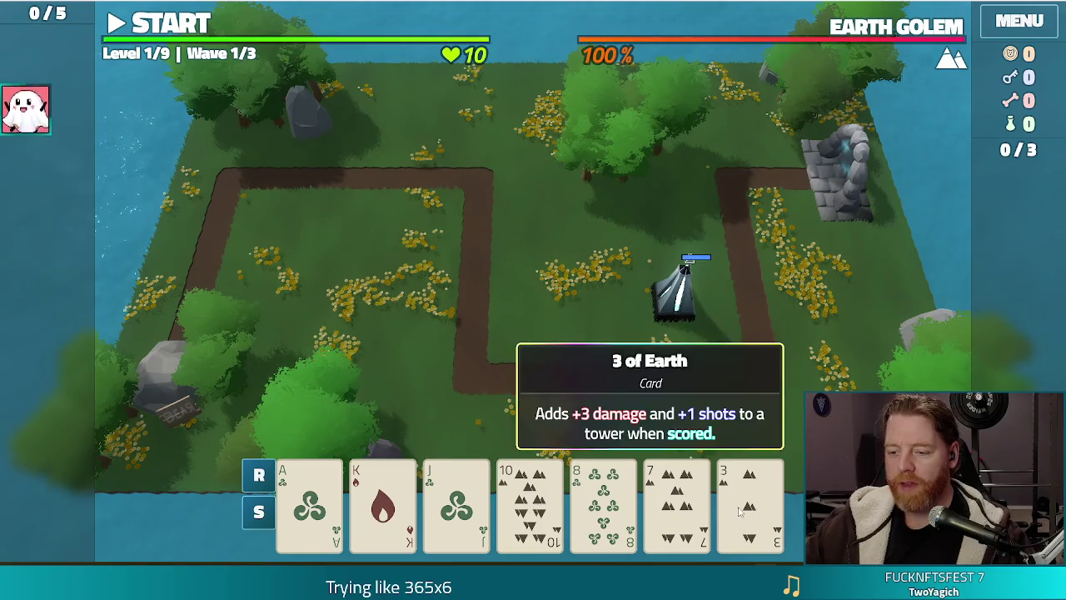
# Step: Discard for fresh cards, then play a Two Pair of tens for a Lightning Tower inside the path loop
pyautogui.click(691, 504)
pyautogui.click(617, 507)
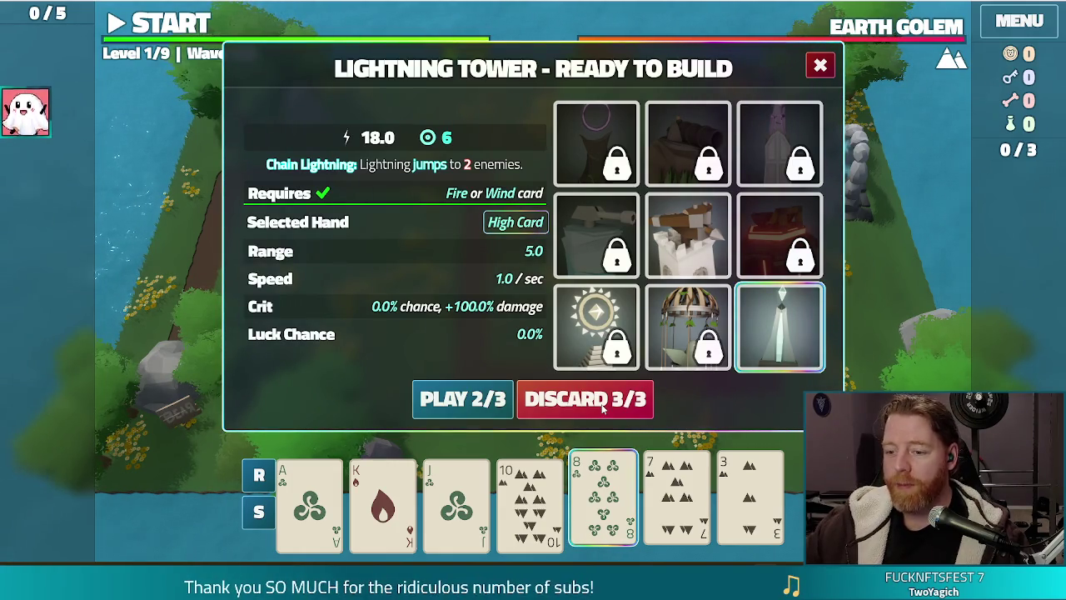
pyautogui.click(602, 404)
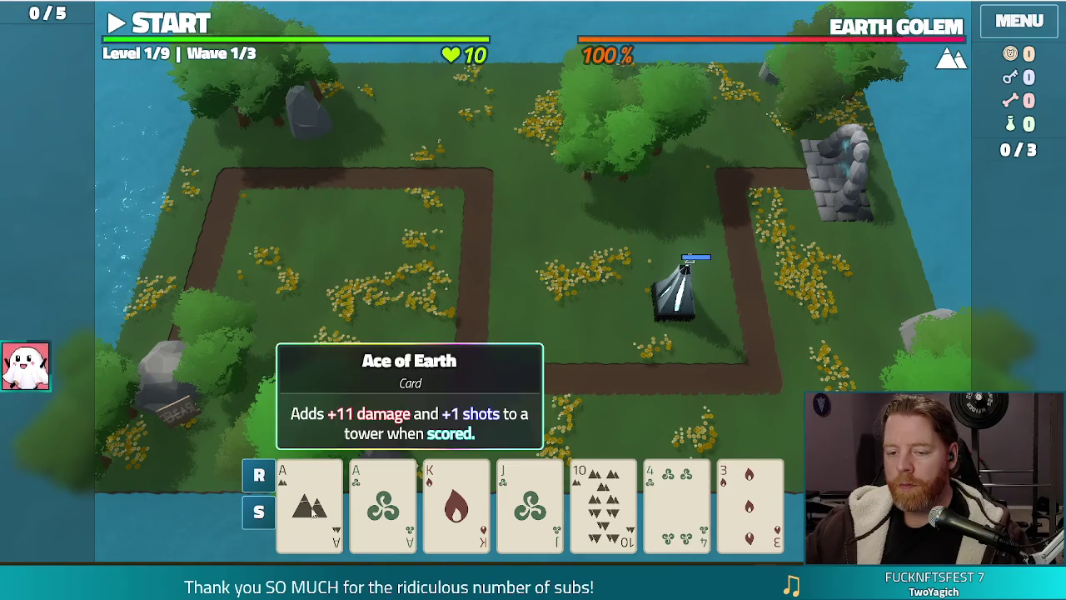
pyautogui.click(677, 500)
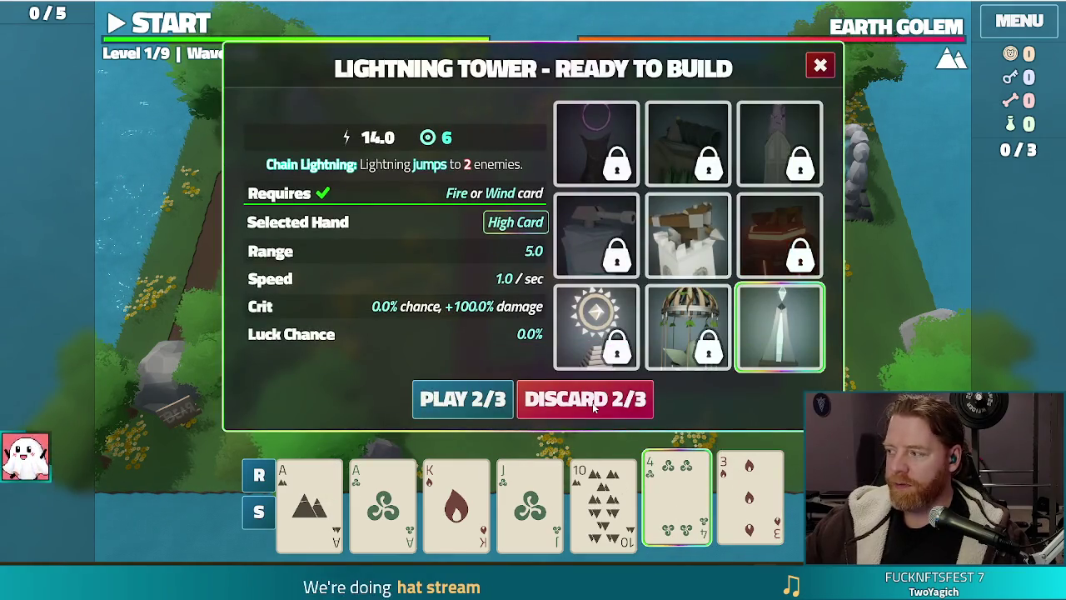
pyautogui.click(592, 402)
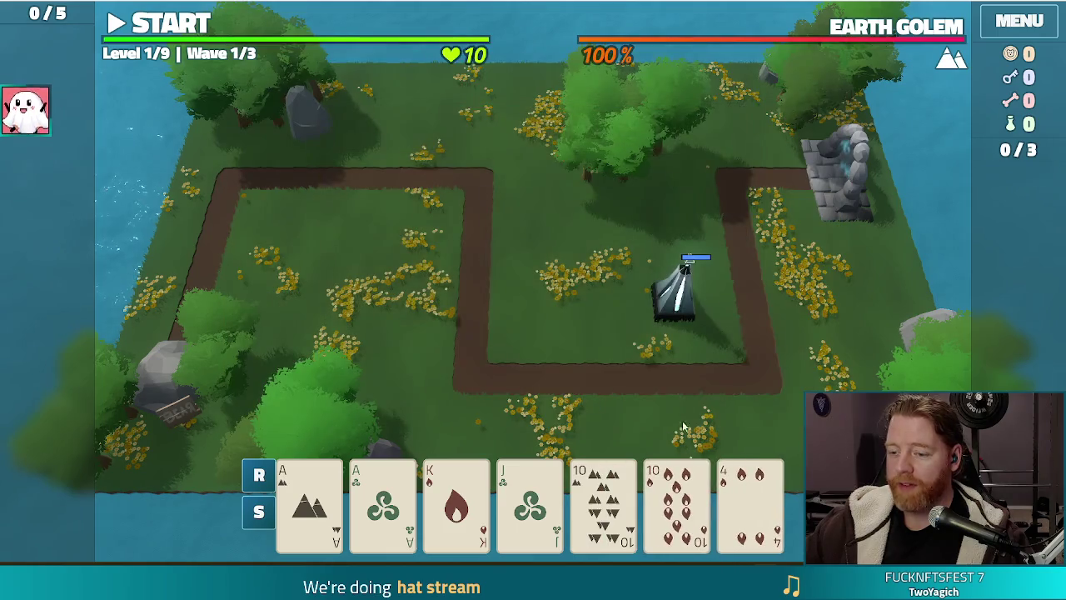
pyautogui.click(385, 503)
pyautogui.click(309, 500)
pyautogui.click(603, 500)
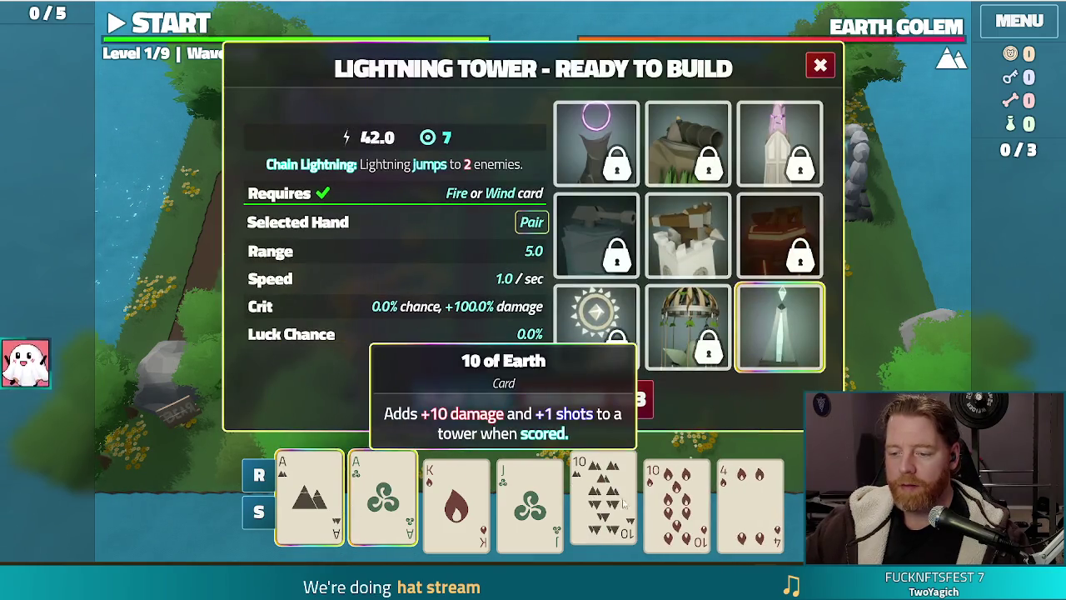
pyautogui.click(677, 499)
pyautogui.click(457, 409)
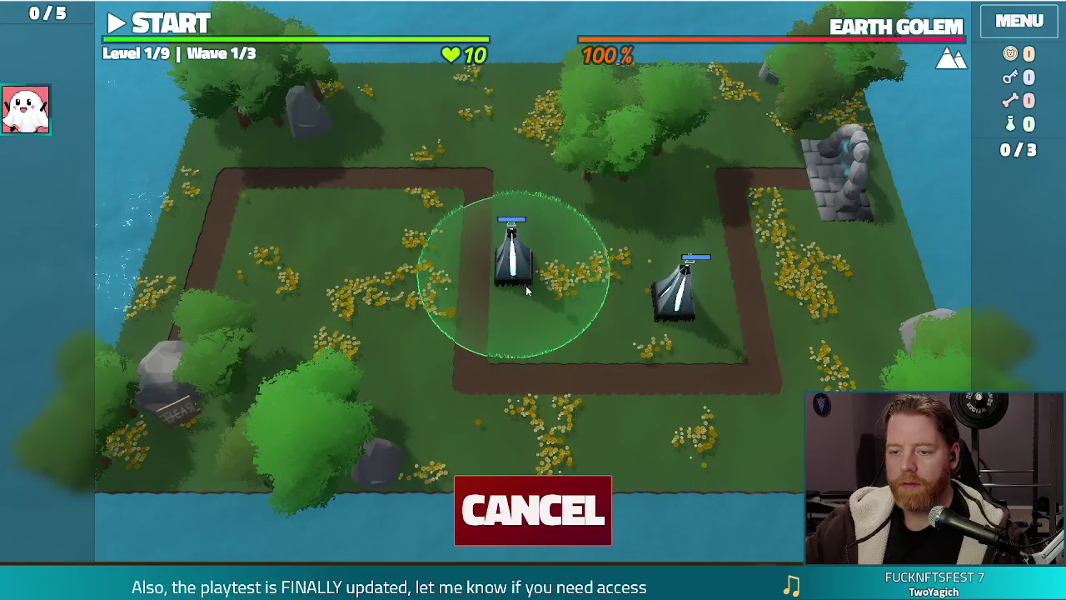
pyautogui.click(541, 308)
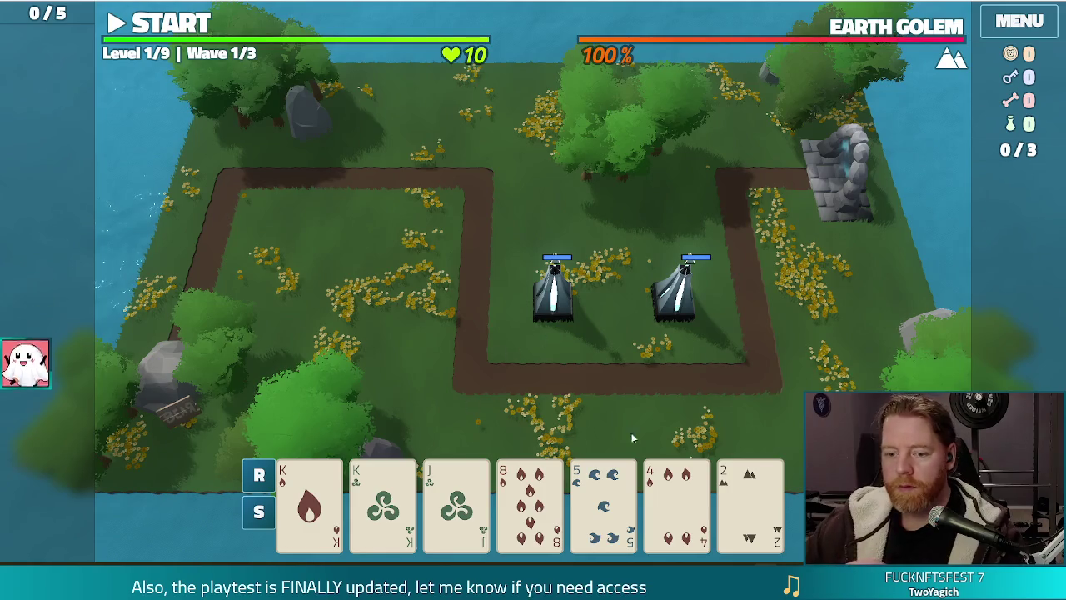
# Step: Redraw by discarding the 8 of Fire, then play a pair of Kings as a Ballista Tower beside the stone portal
pyautogui.click(677, 499)
pyautogui.click(530, 499)
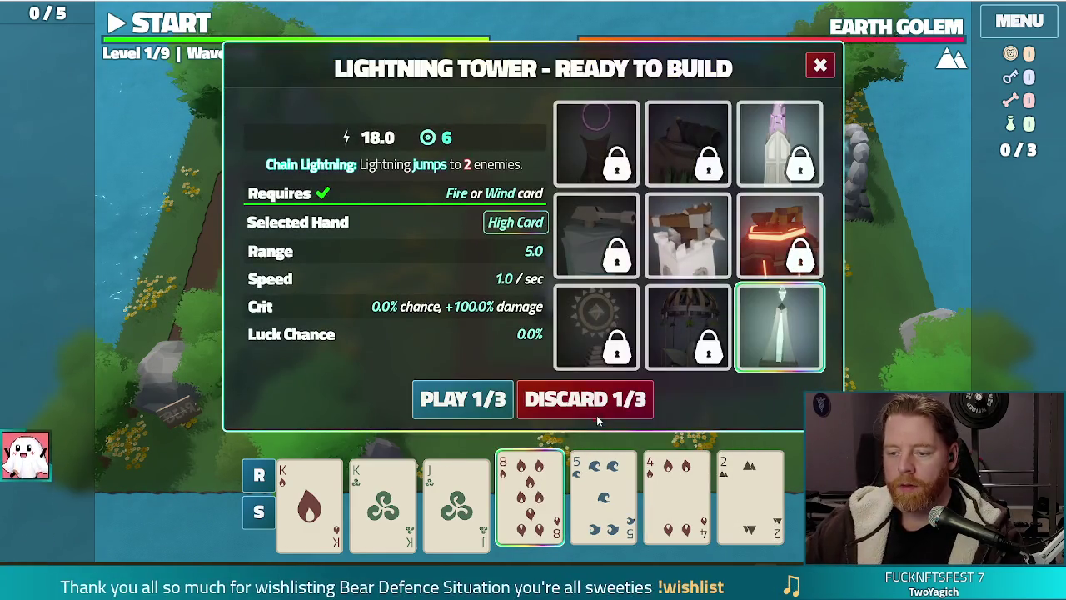
pyautogui.click(595, 408)
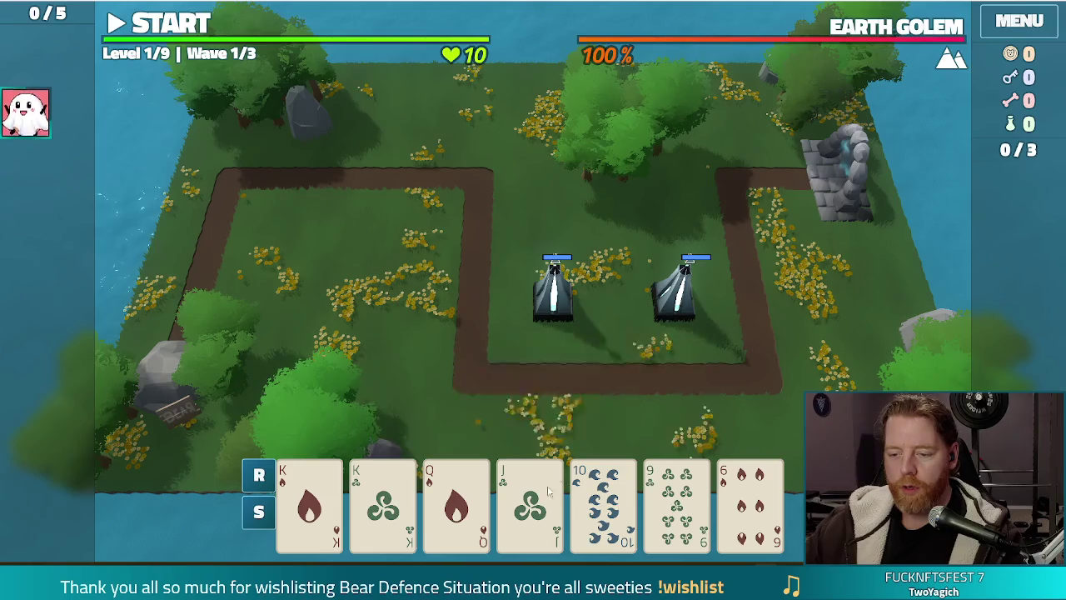
pyautogui.click(548, 491)
pyautogui.click(534, 498)
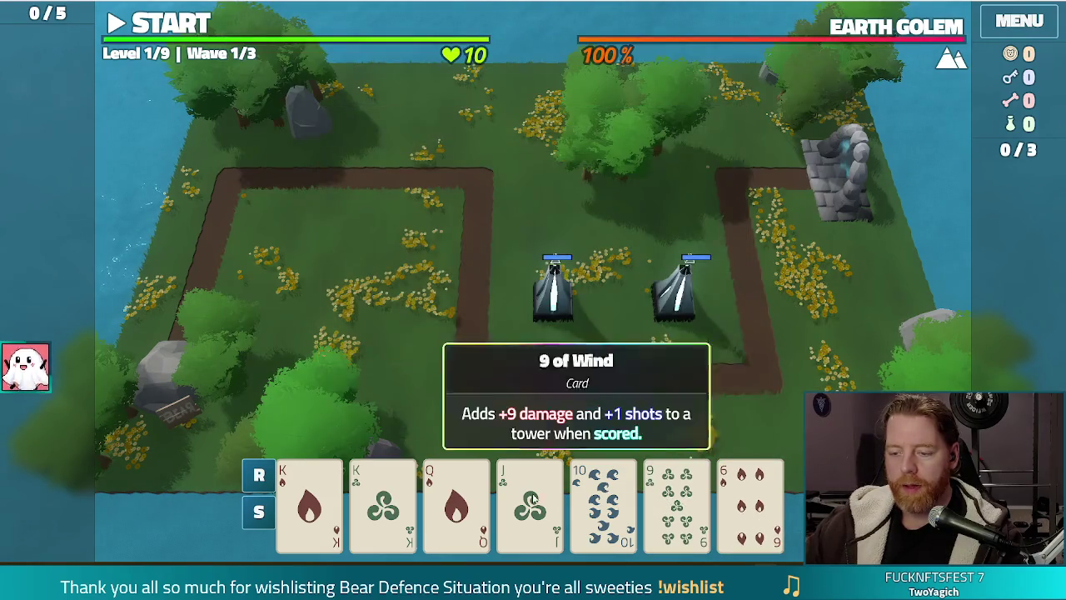
pyautogui.click(309, 499)
pyautogui.click(382, 500)
pyautogui.click(688, 233)
pyautogui.click(463, 398)
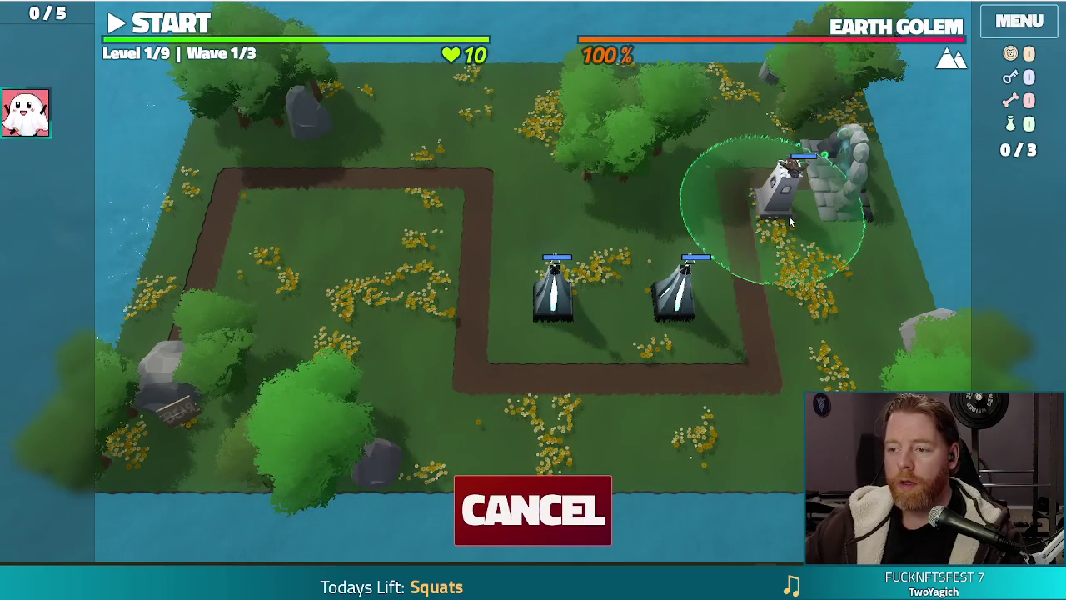
pyautogui.click(782, 203)
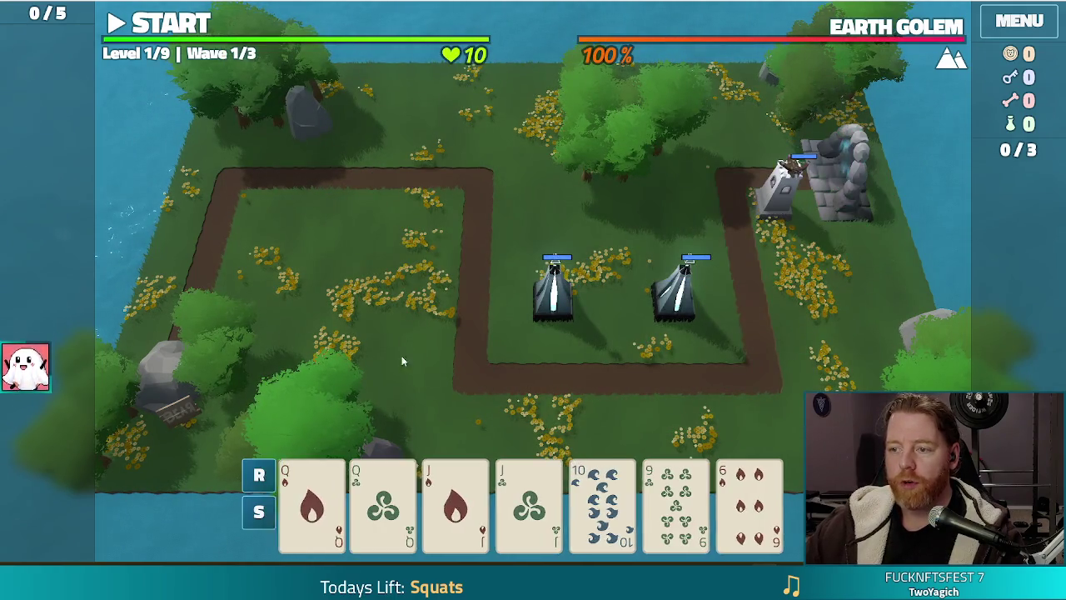
# Step: Run and clear all three level 1 waves, then apply the Shots upgrade to the Lightning Tower
pyautogui.press('space')
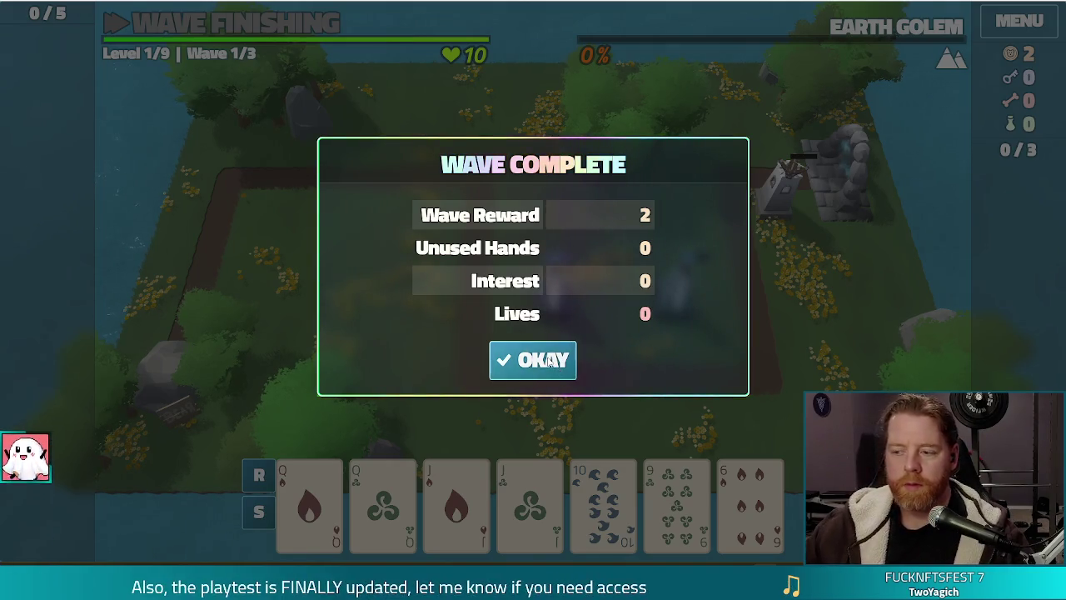
pyautogui.click(567, 376)
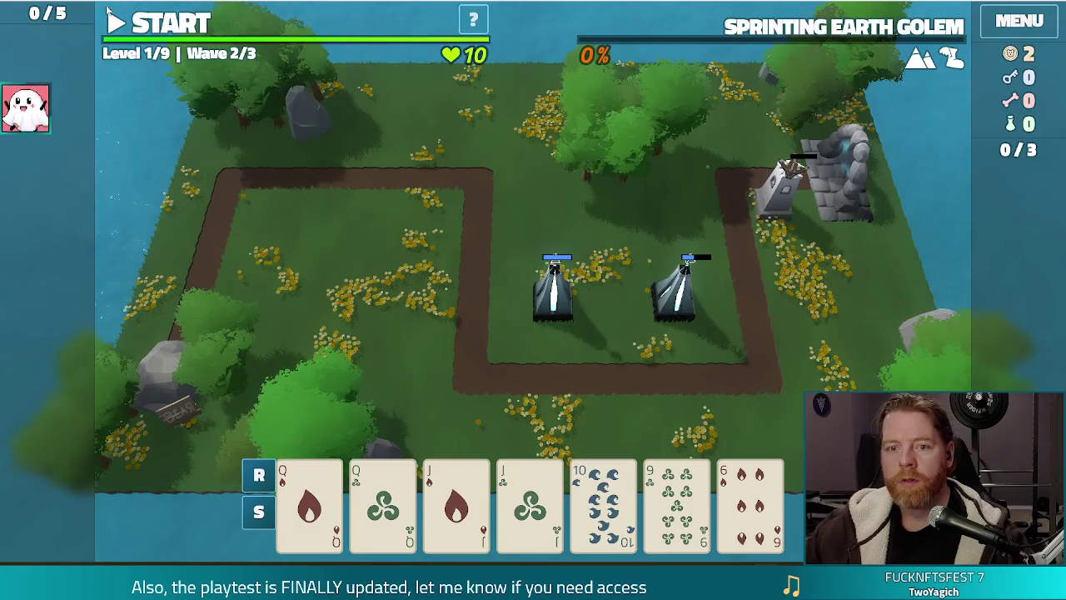
pyautogui.click(189, 27)
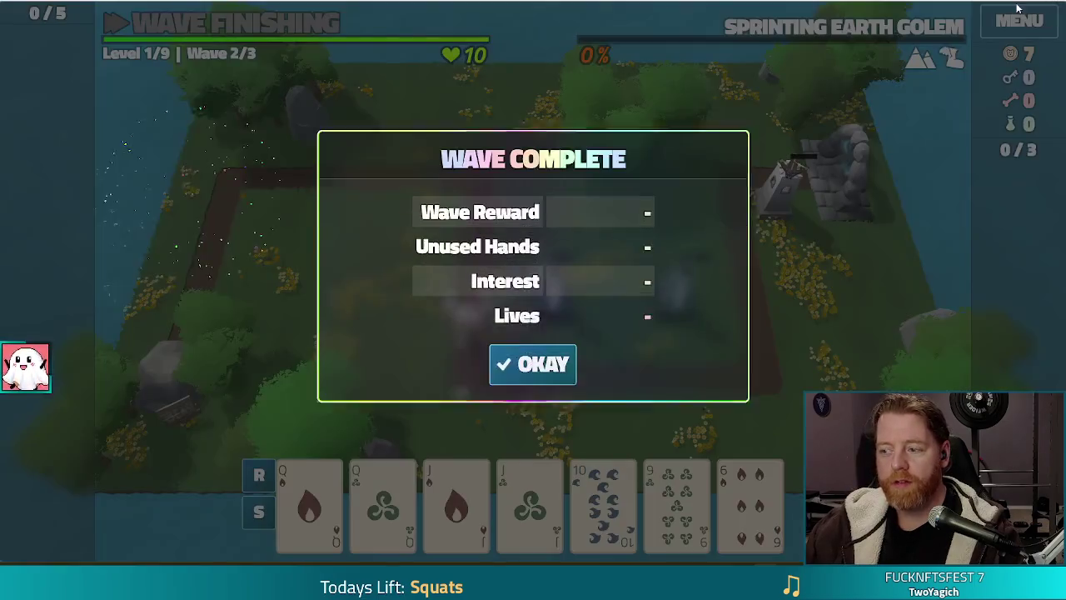
pyautogui.click(533, 371)
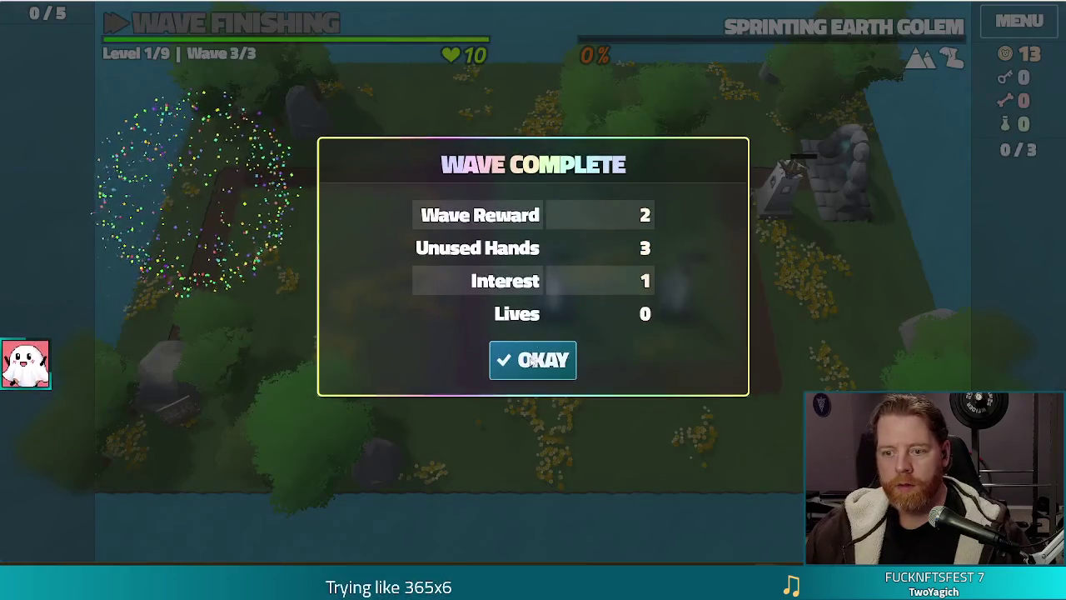
pyautogui.click(534, 360)
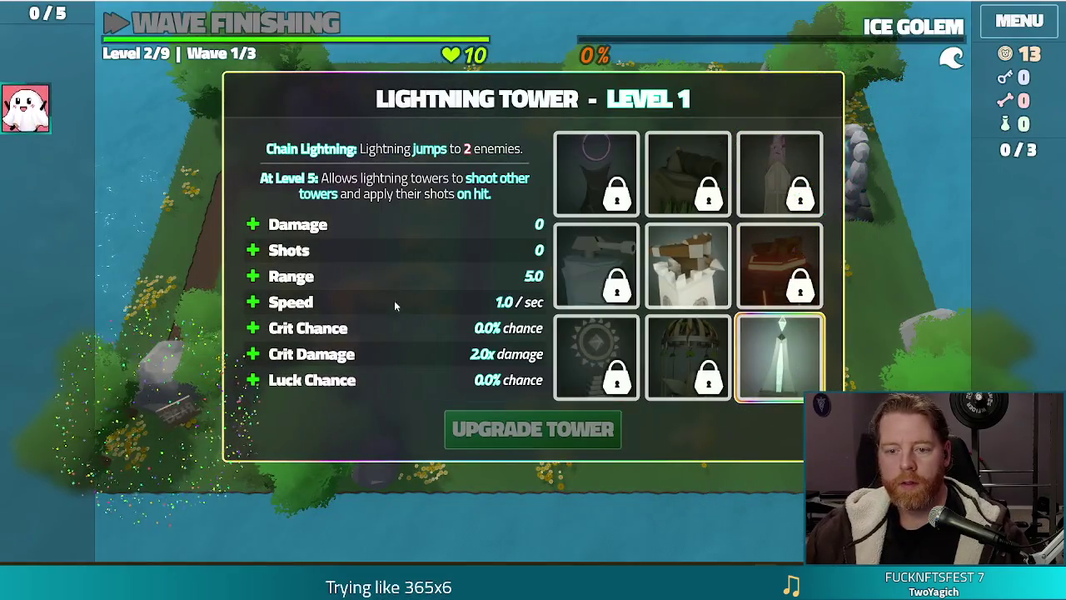
pyautogui.click(406, 252)
pyautogui.click(533, 429)
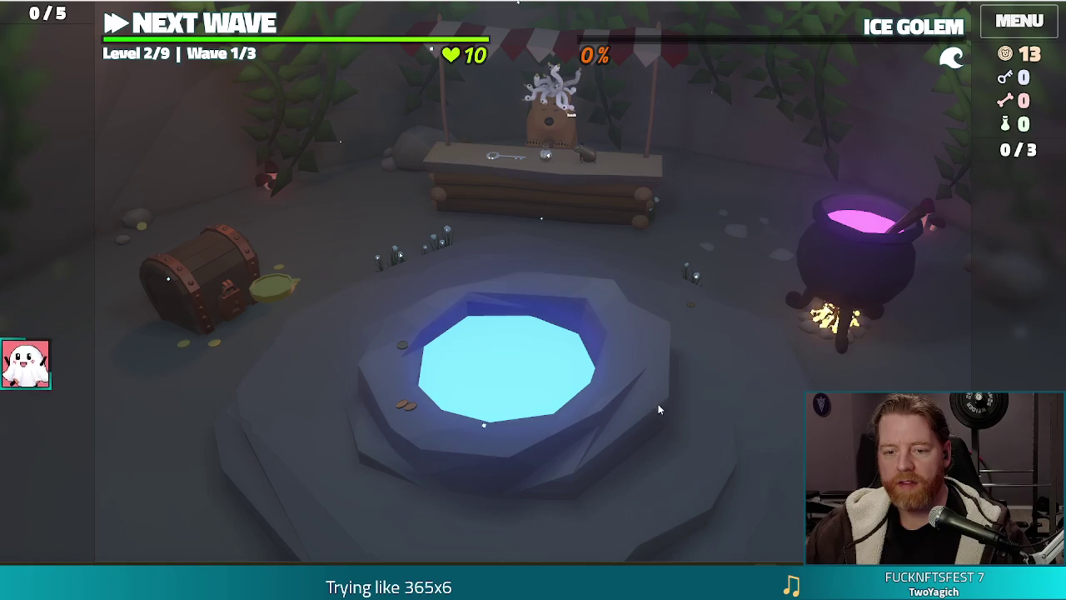
# Step: Throw 5 coins into the den's wishing well to receive three wishes
pyautogui.click(635, 386)
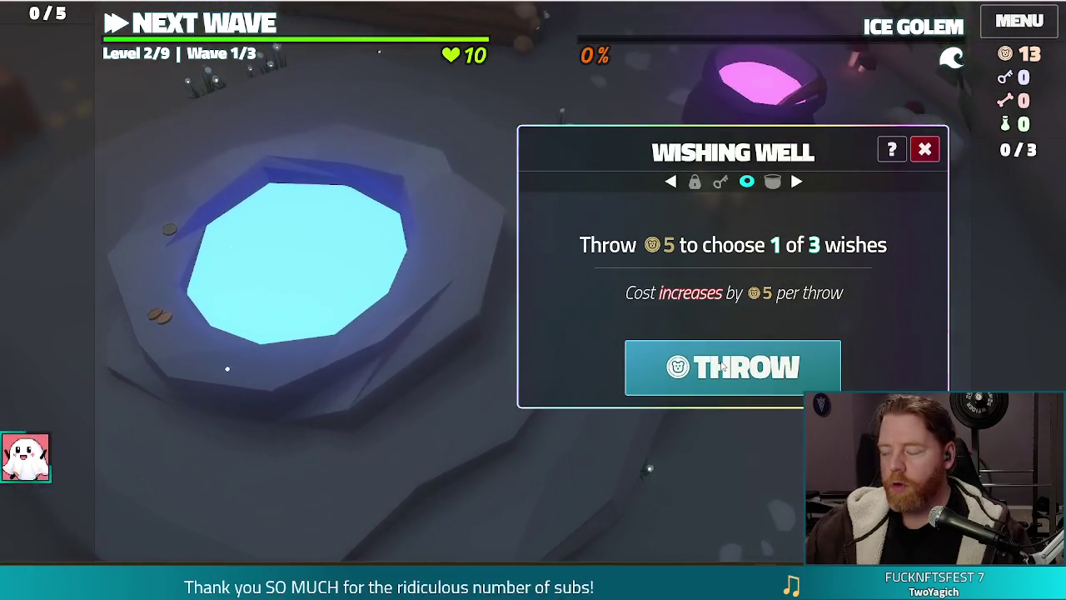
pyautogui.click(721, 389)
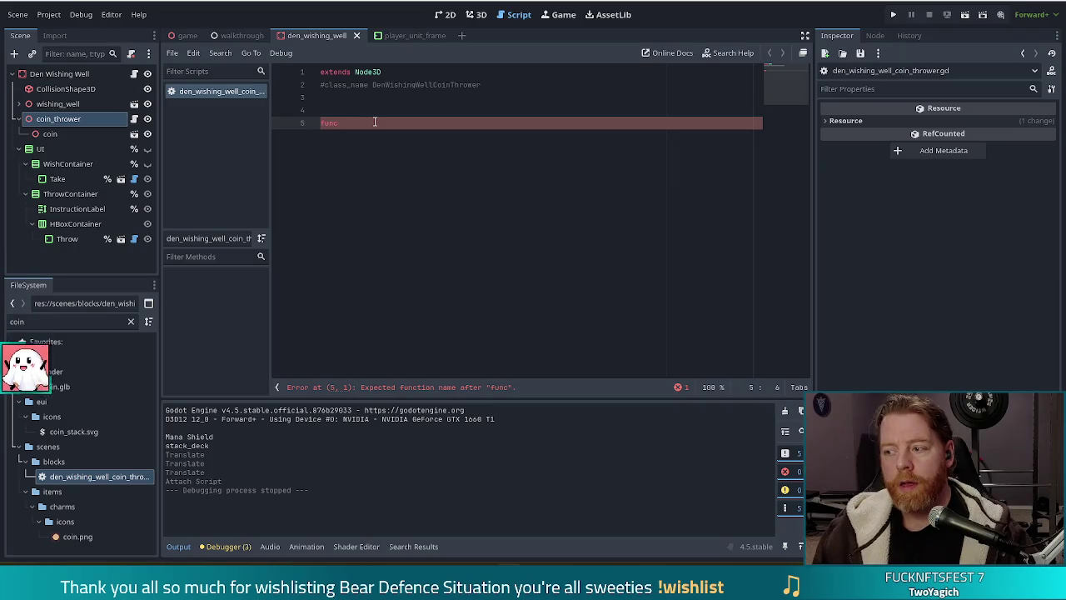
pyautogui.write('throw_c')
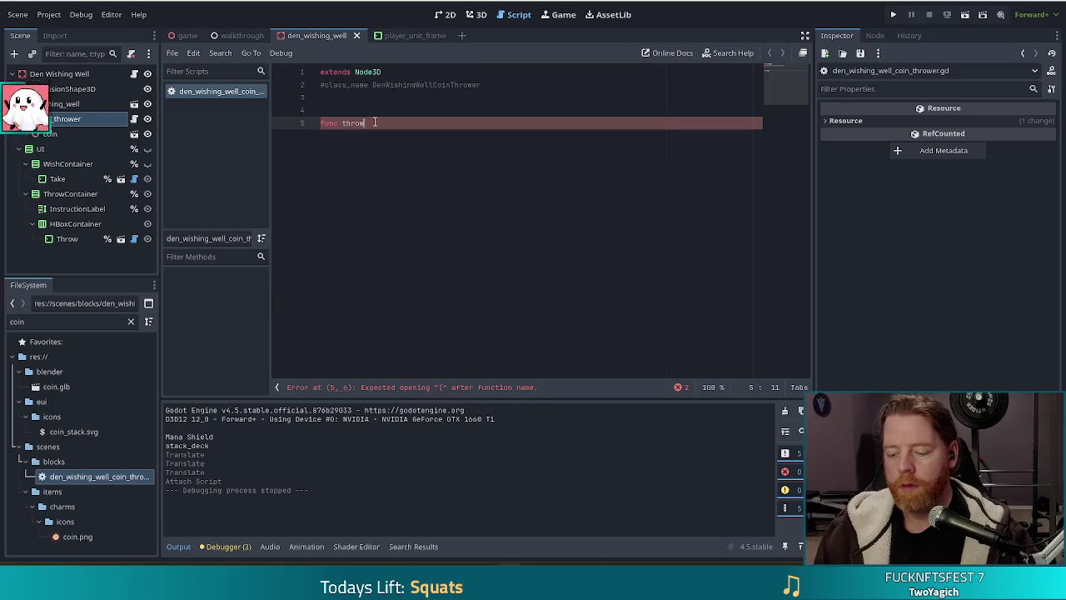
pyautogui.write('oin() -> void:')
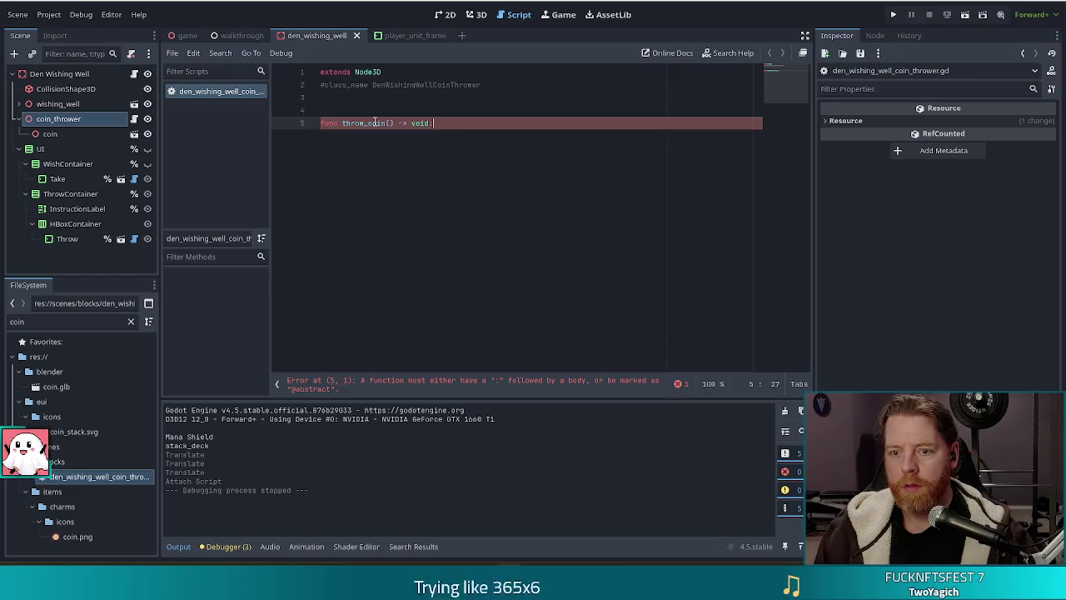
pyautogui.press('Return')
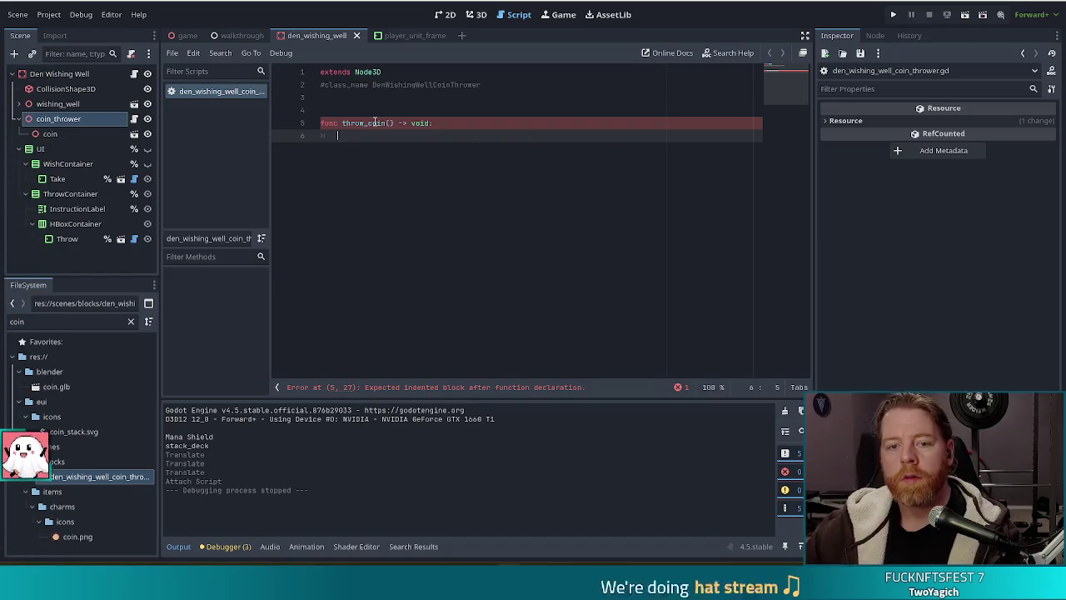
pyautogui.click(462, 85)
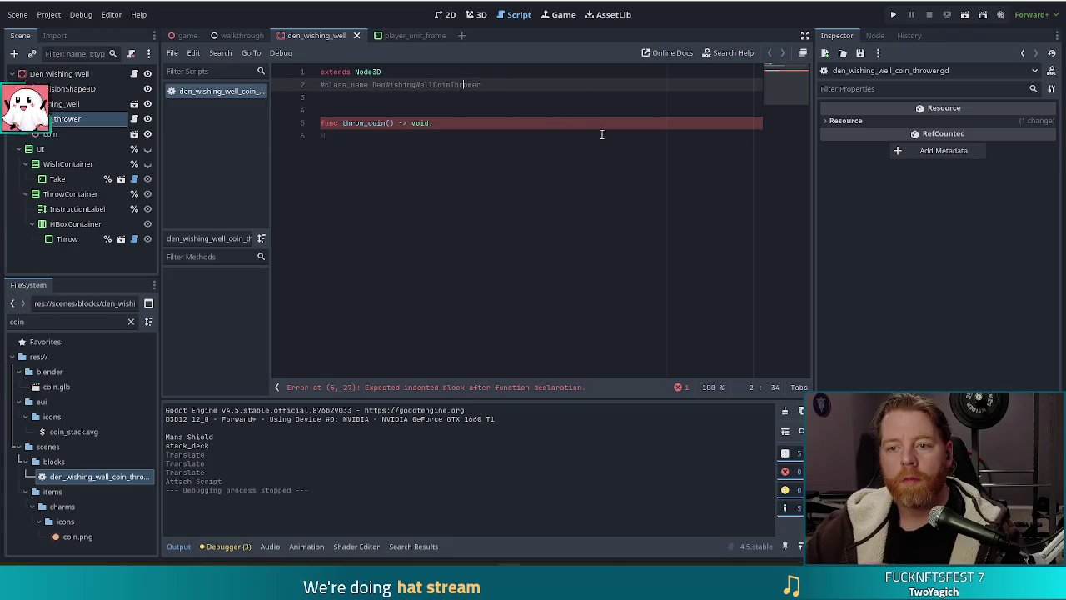
pyautogui.click(408, 137)
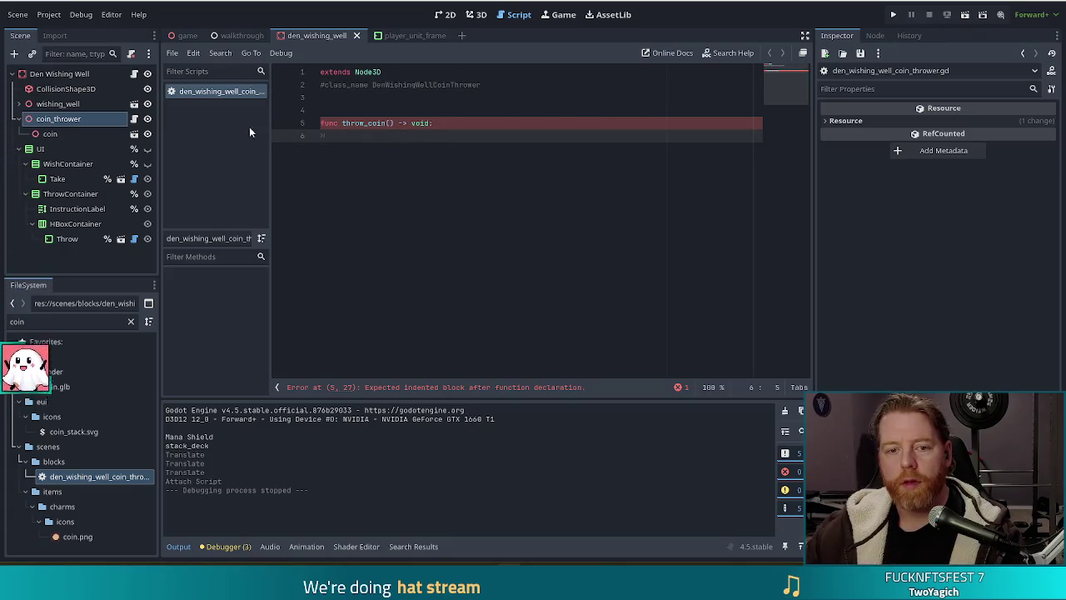
pyautogui.click(52, 134)
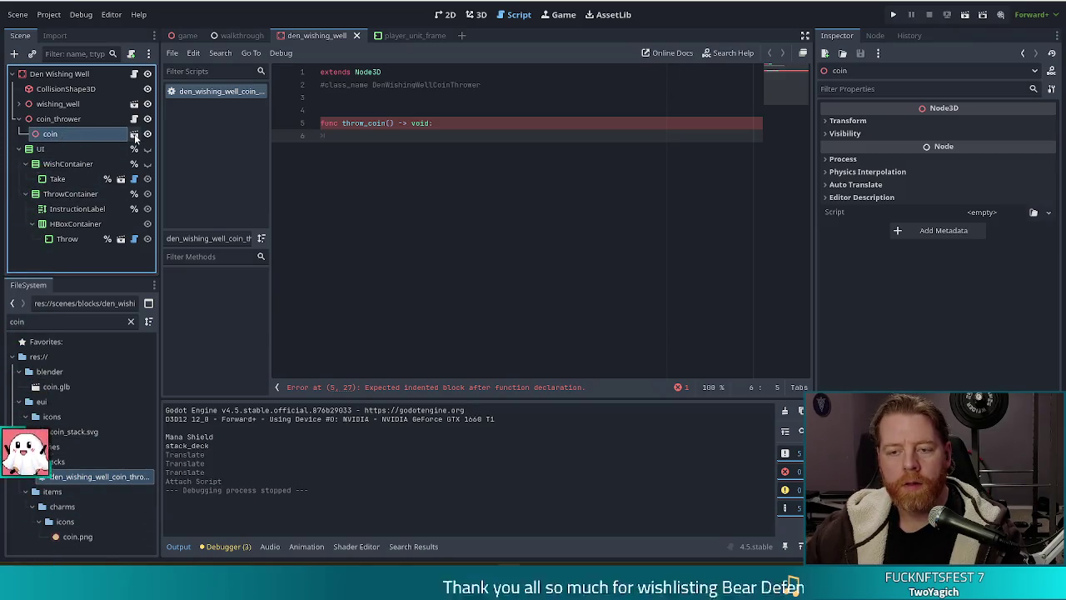
pyautogui.click(134, 135)
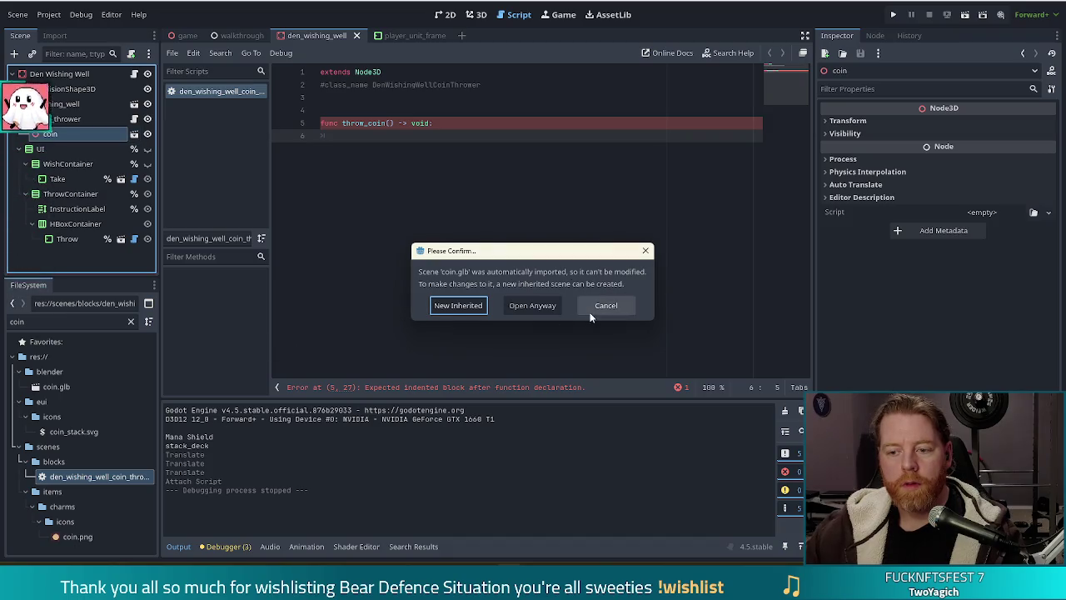
# Step: Create a new inherited scene from coin.glb, select its coin root, and start saving it under scenes
pyautogui.click(463, 306)
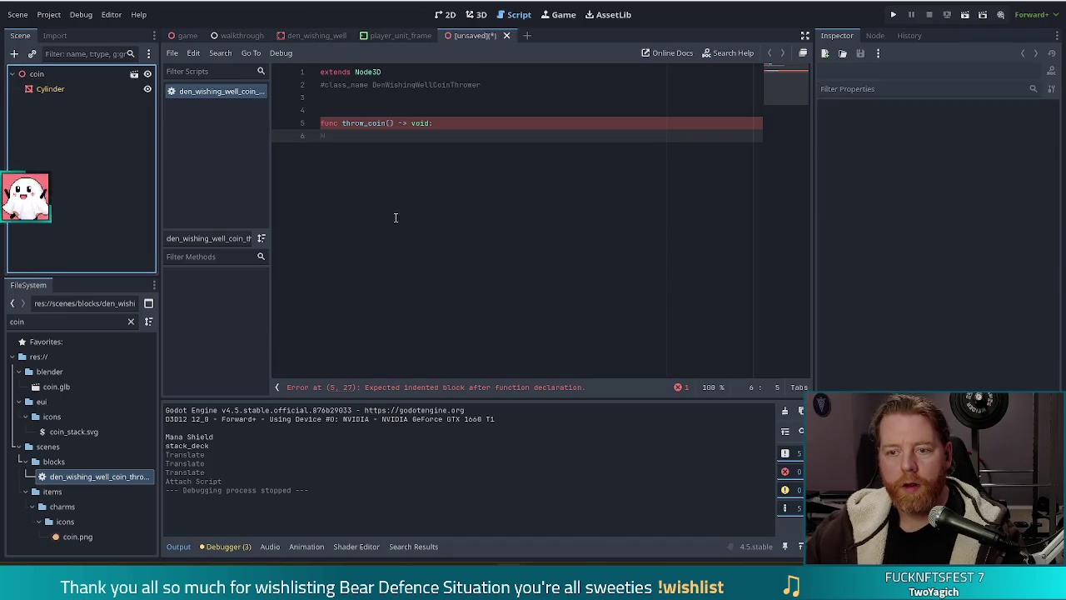
pyautogui.click(36, 73)
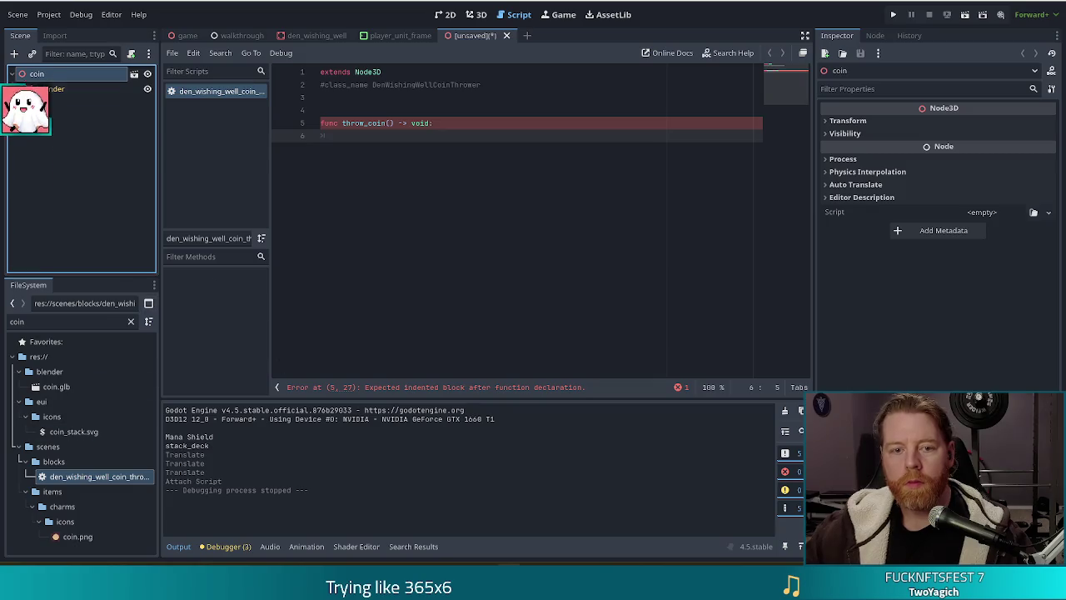
pyautogui.hotkey('ctrl', 's')
pyautogui.doubleClick(379, 316)
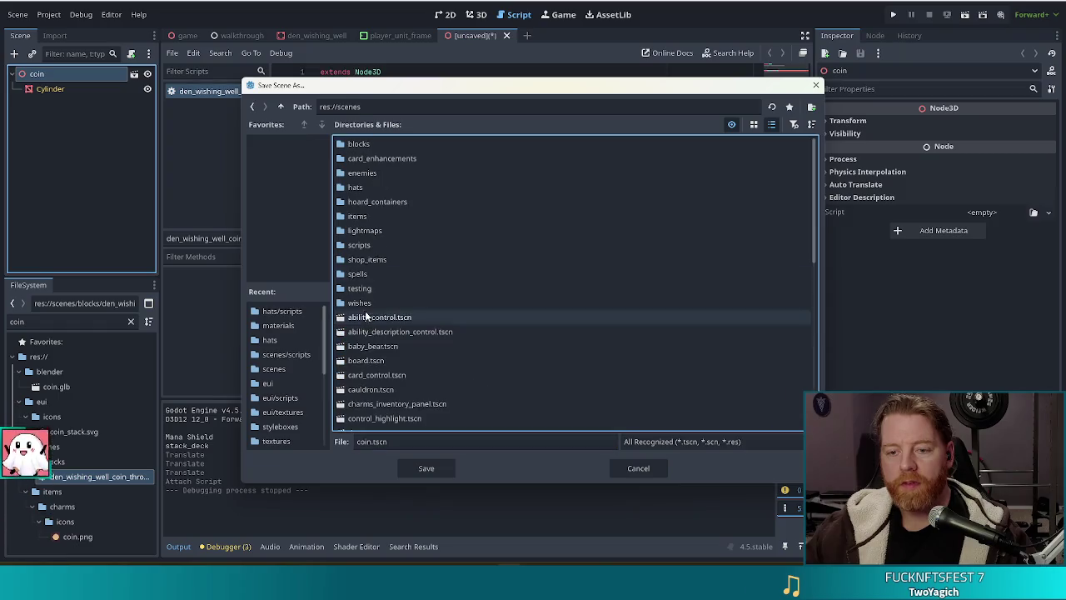
# Step: Save the coin scene as den_wishing_well_coin.tscn in the res://scenes/blocks folder
pyautogui.doubleClick(367, 146)
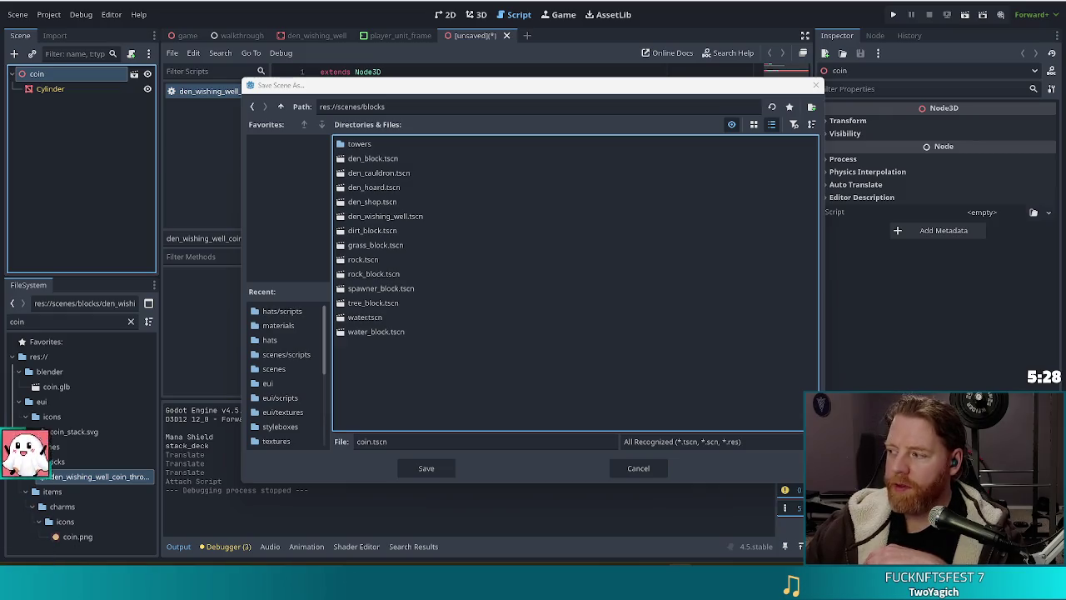
pyautogui.click(456, 436)
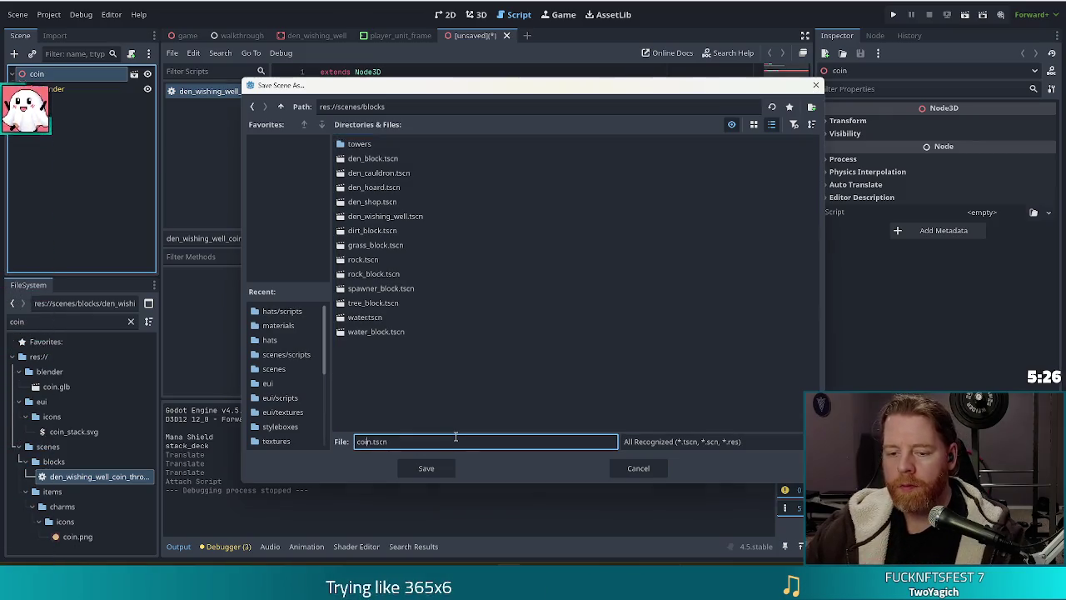
pyautogui.write('den_wishing_well_')
pyautogui.press('Return')
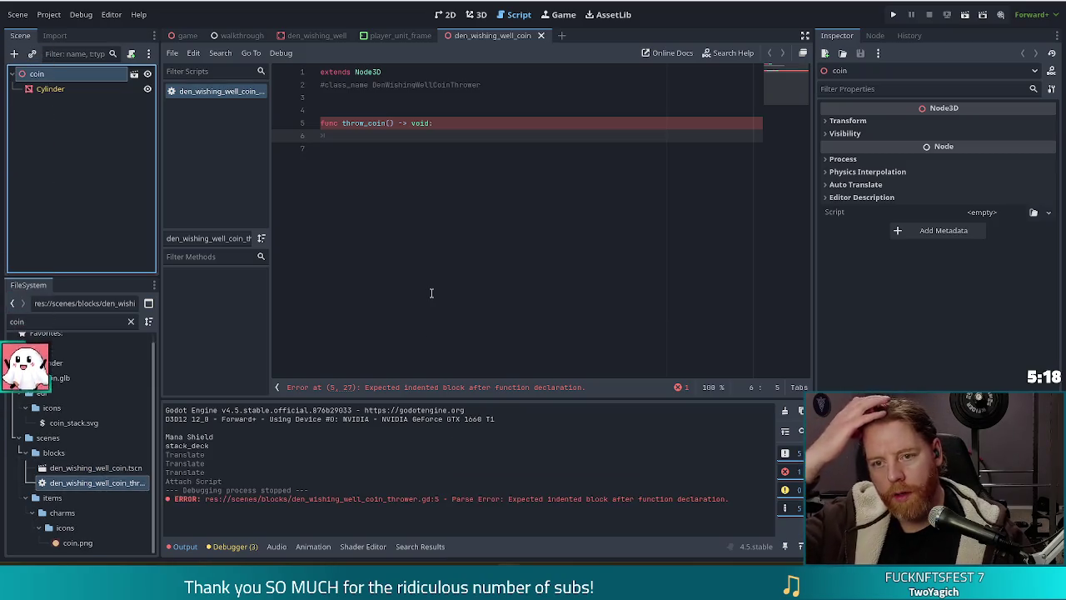
# Step: Add const COIN_SCENE_PATH := "res://scenes/blocks/den_wishing_well_coin.tscn" on a new line above throw_coin
pyautogui.click(417, 148)
pyautogui.click(371, 135)
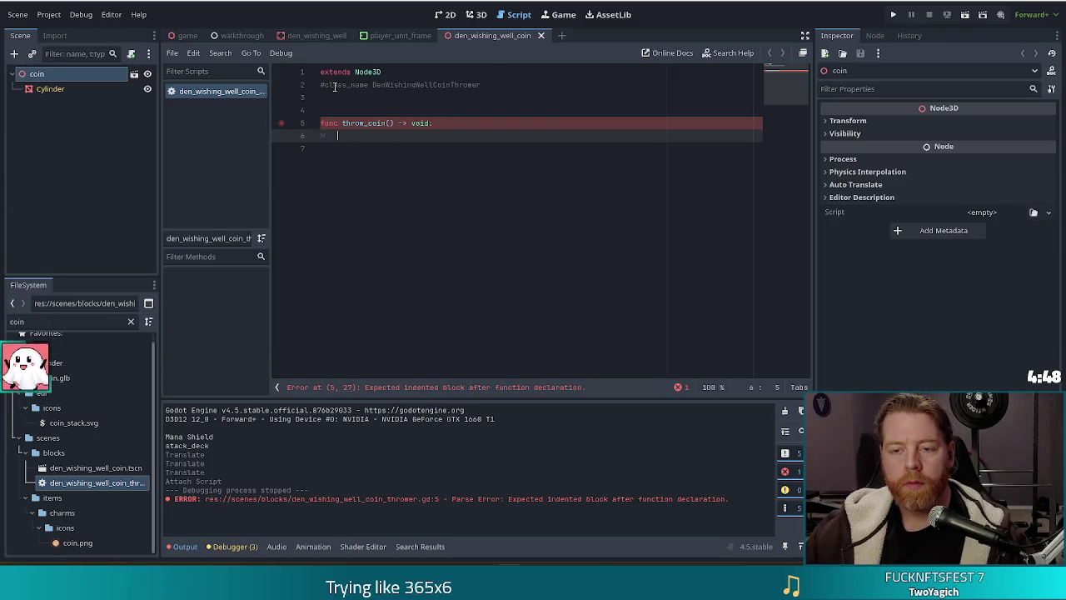
pyautogui.click(428, 97)
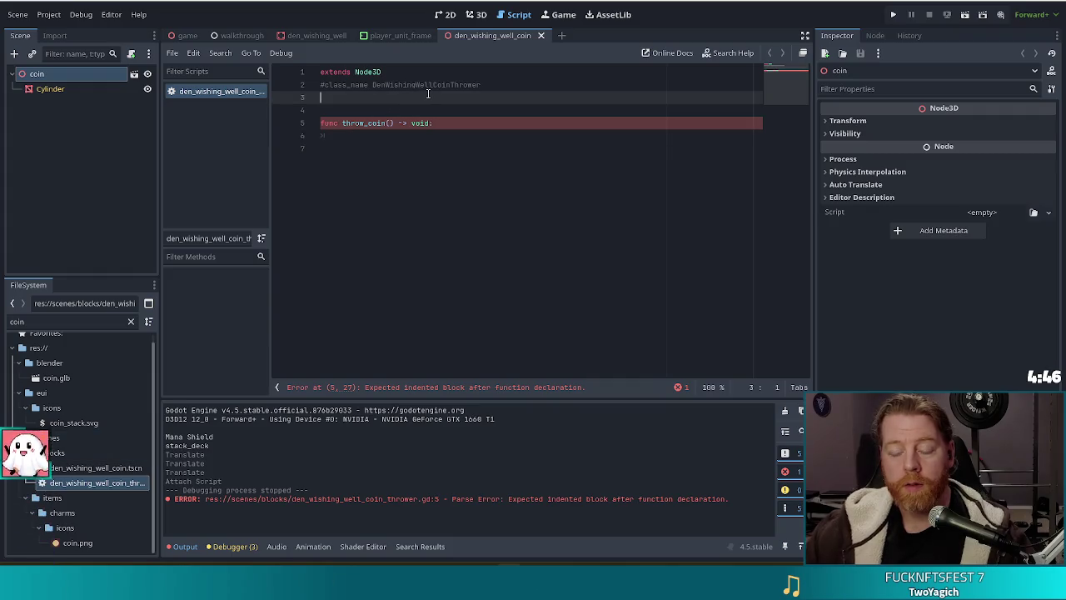
pyautogui.press('Return')
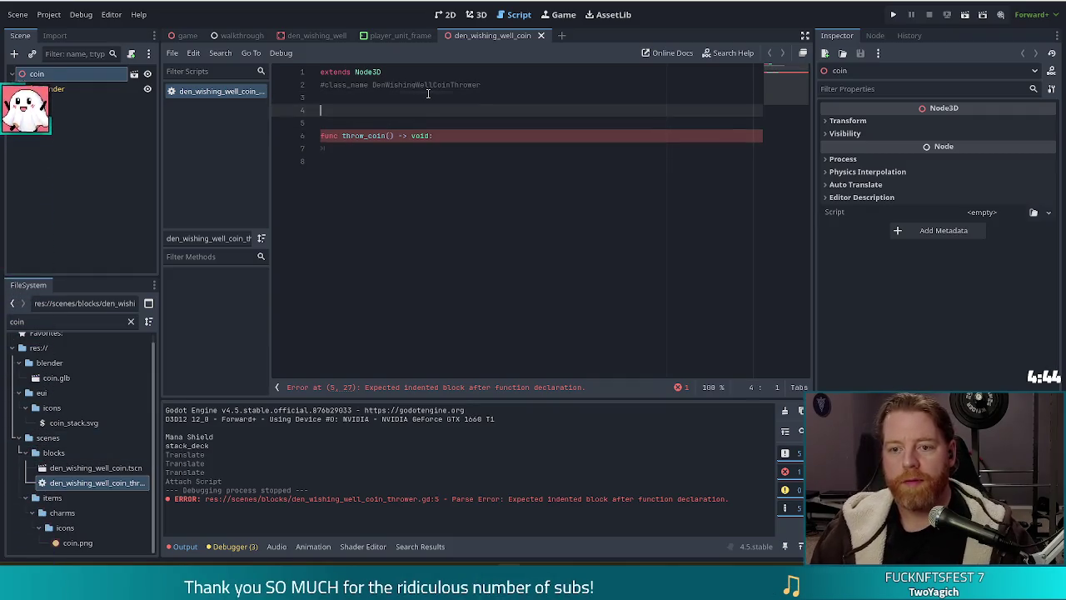
pyautogui.press('Up')
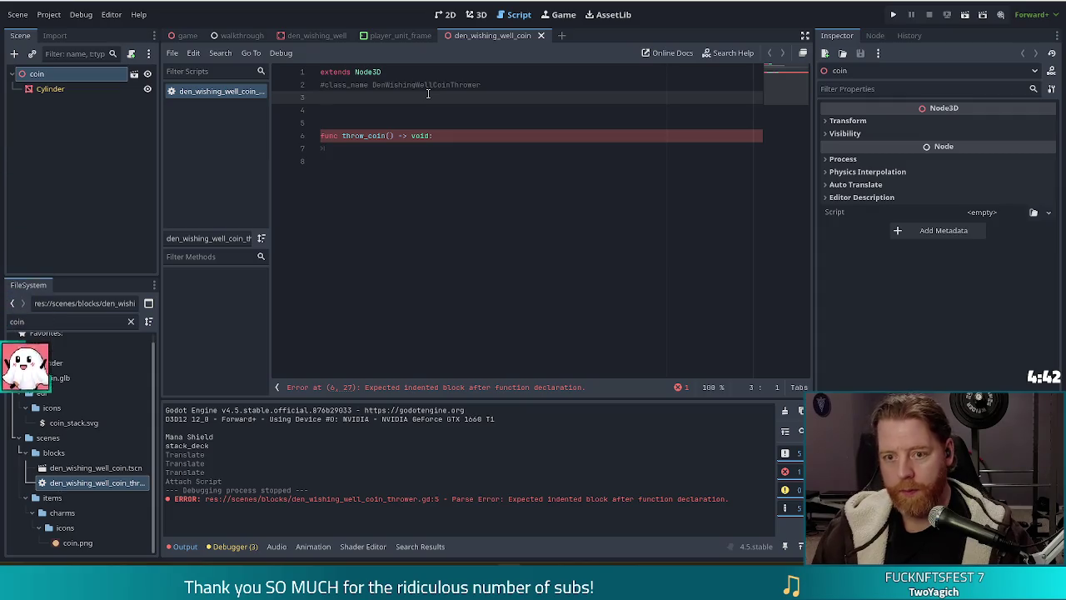
pyautogui.press('Return')
pyautogui.write('const')
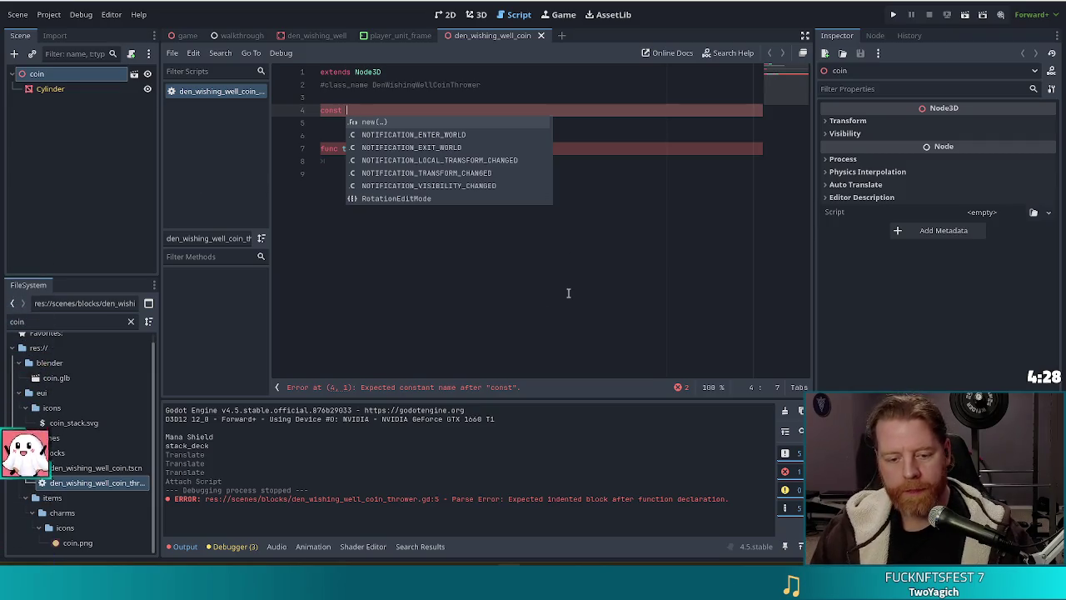
pyautogui.write('COIN_SCENE_PATH:= "r')
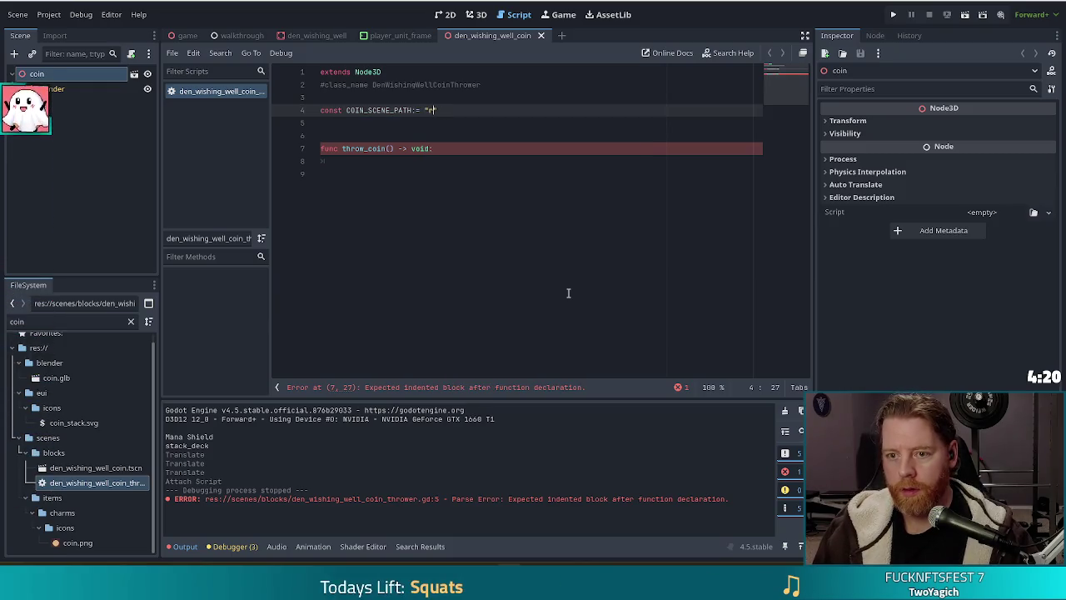
pyautogui.write('://')
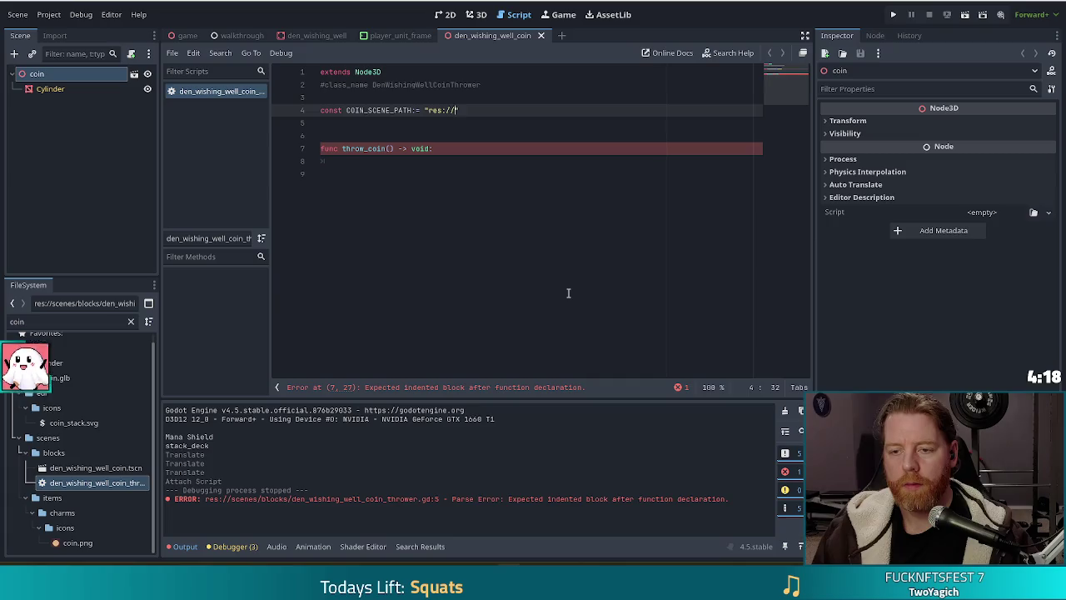
pyautogui.write('nce')
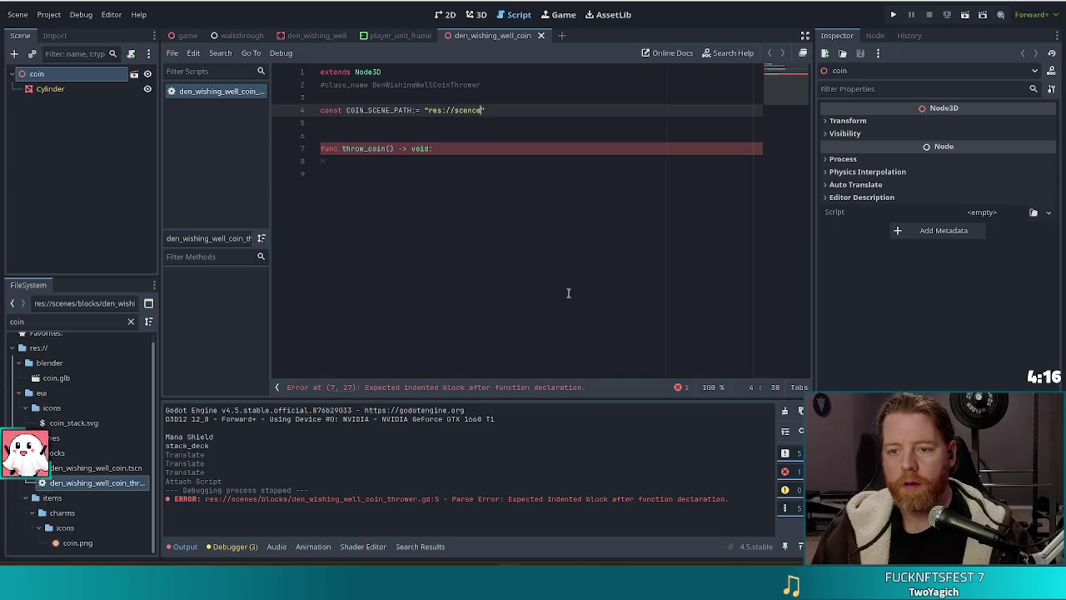
pyautogui.write('/')
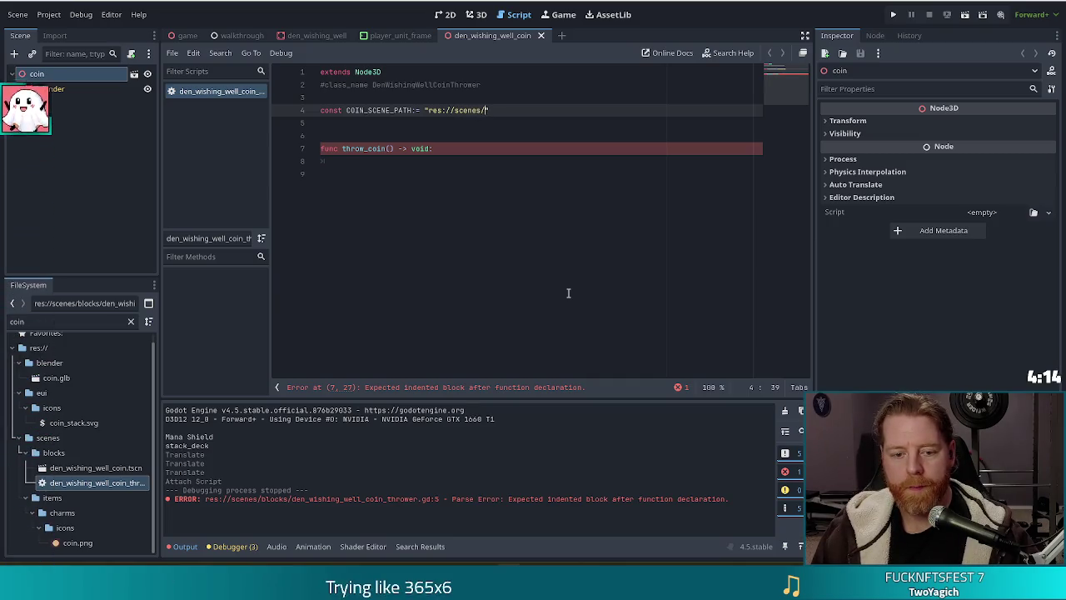
pyautogui.write('blocks/')
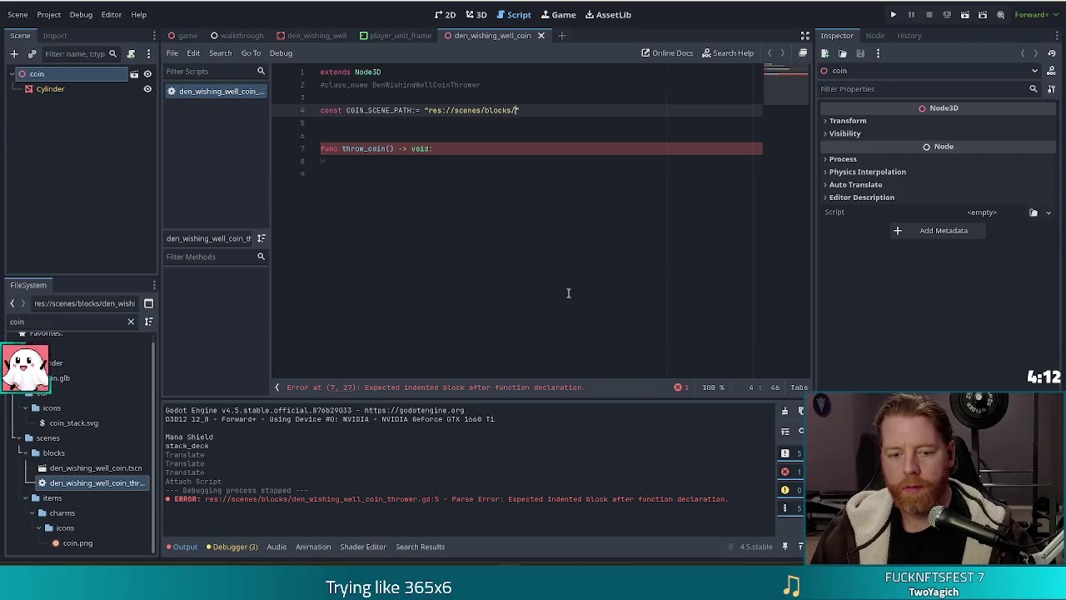
pyautogui.write('_')
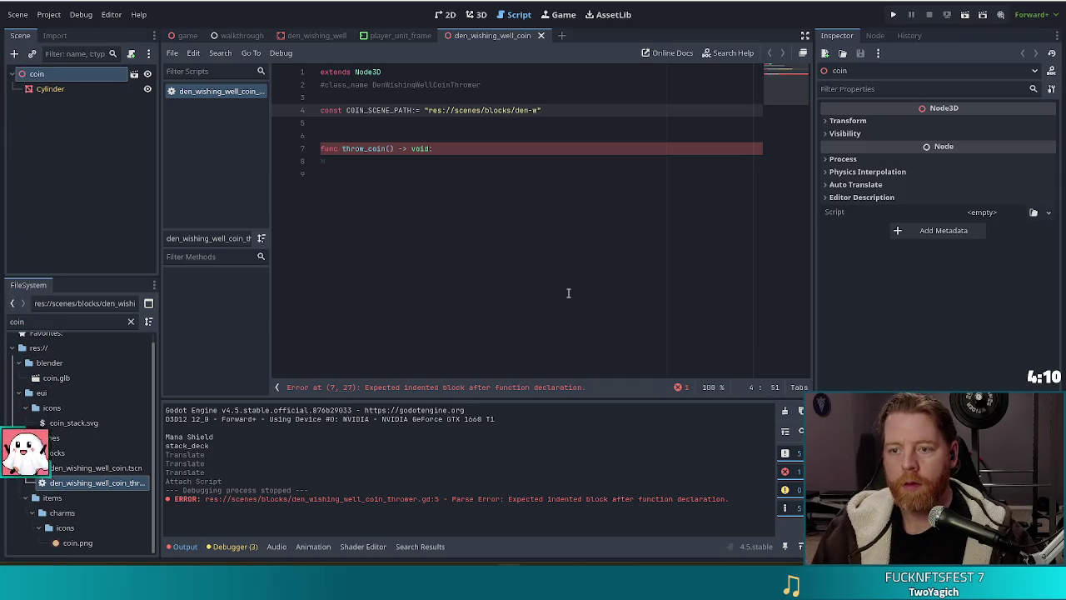
pyautogui.write('wishing_well_')
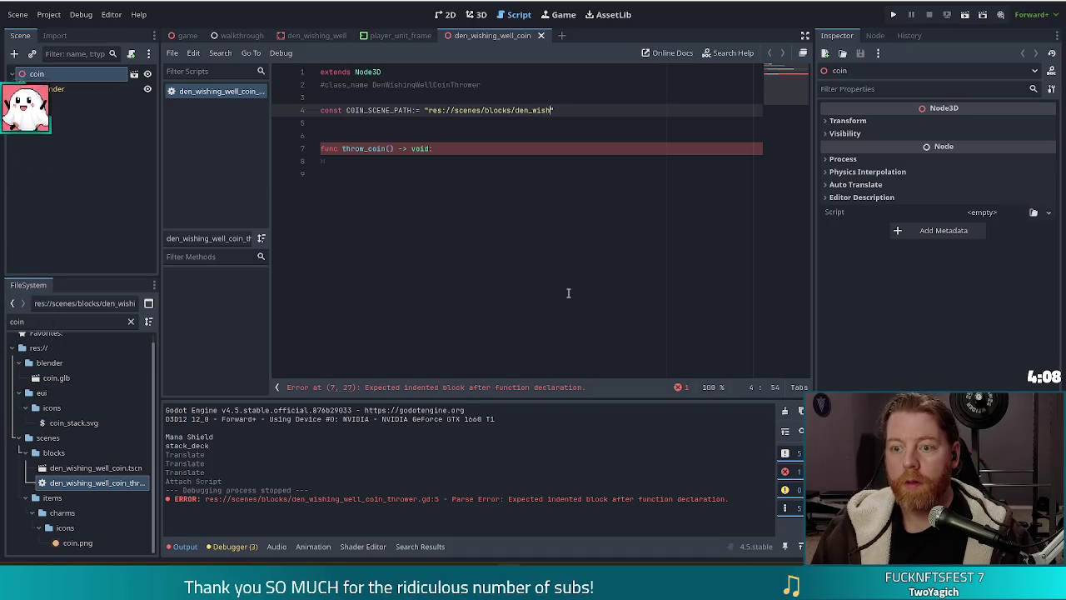
pyautogui.write('.tscn')
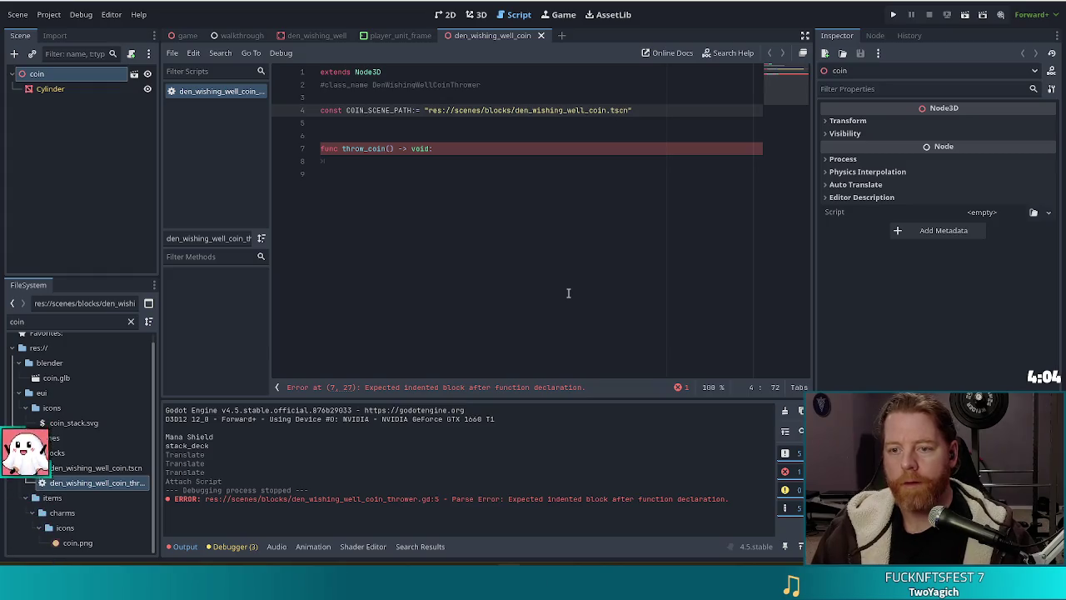
pyautogui.write('"')
pyautogui.click(388, 162)
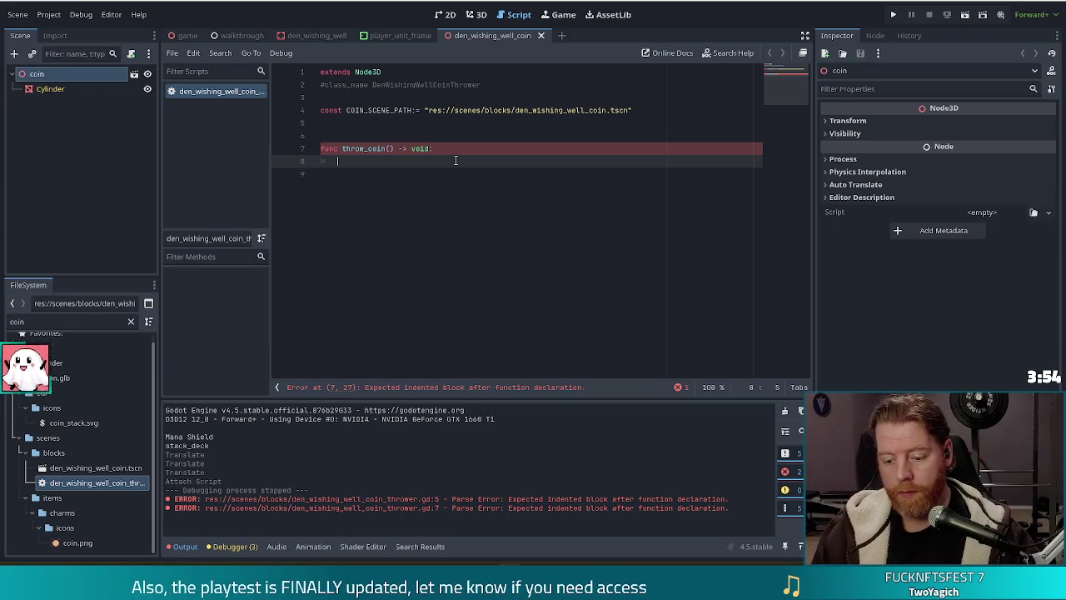
# Step: Write var coin = load(COIN_SCENE_PATH).instantiate() inside throw_coin
pyautogui.write('load')
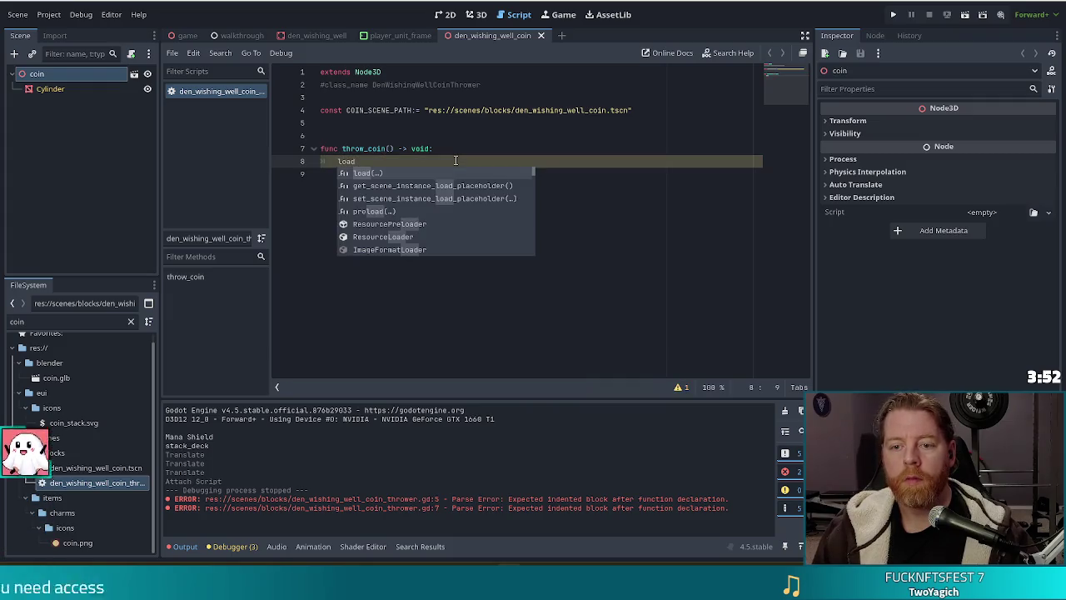
pyautogui.write('(COIN_')
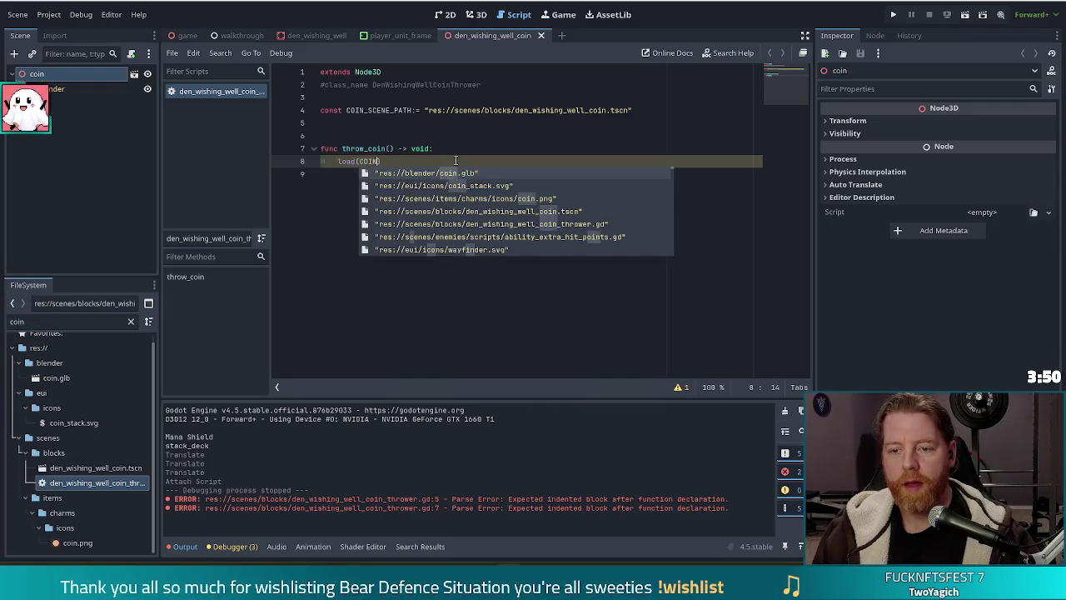
pyautogui.press('Return')
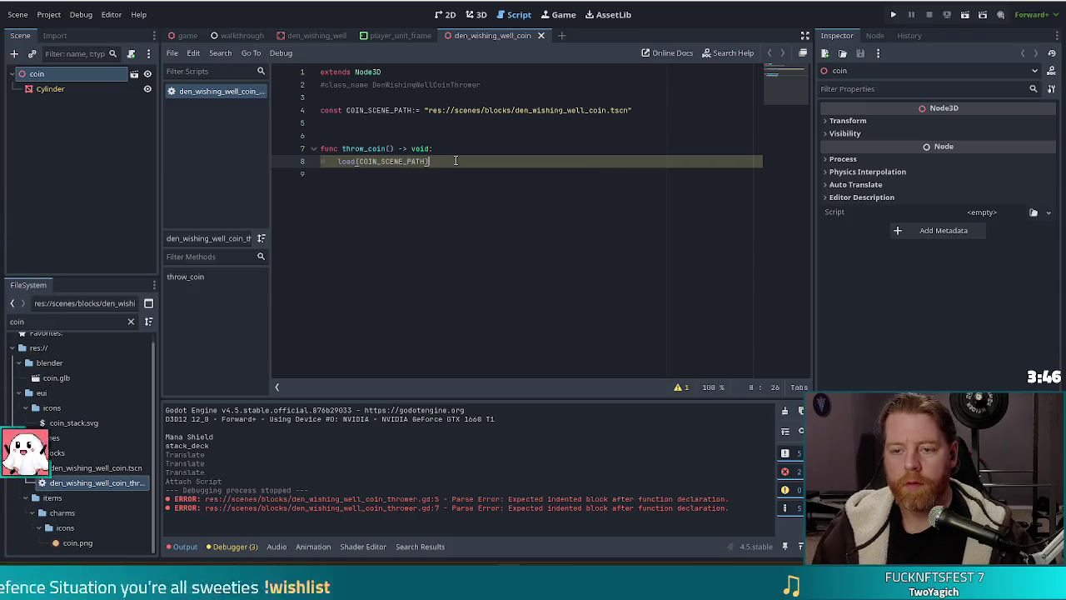
pyautogui.press('Right')
pyautogui.write('.inst')
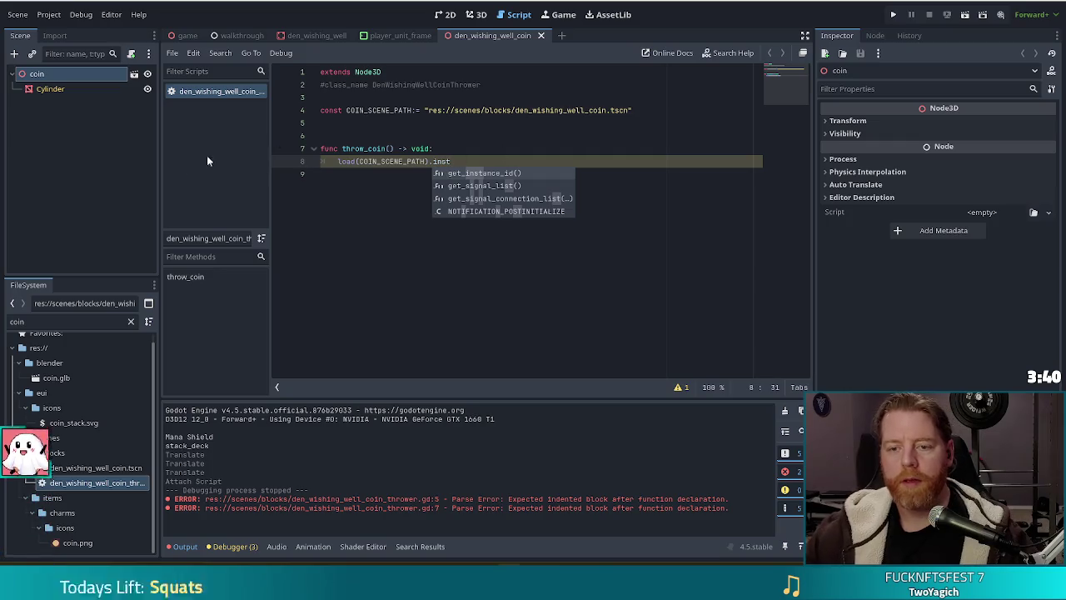
pyautogui.press('Home')
pyautogui.write('var v')
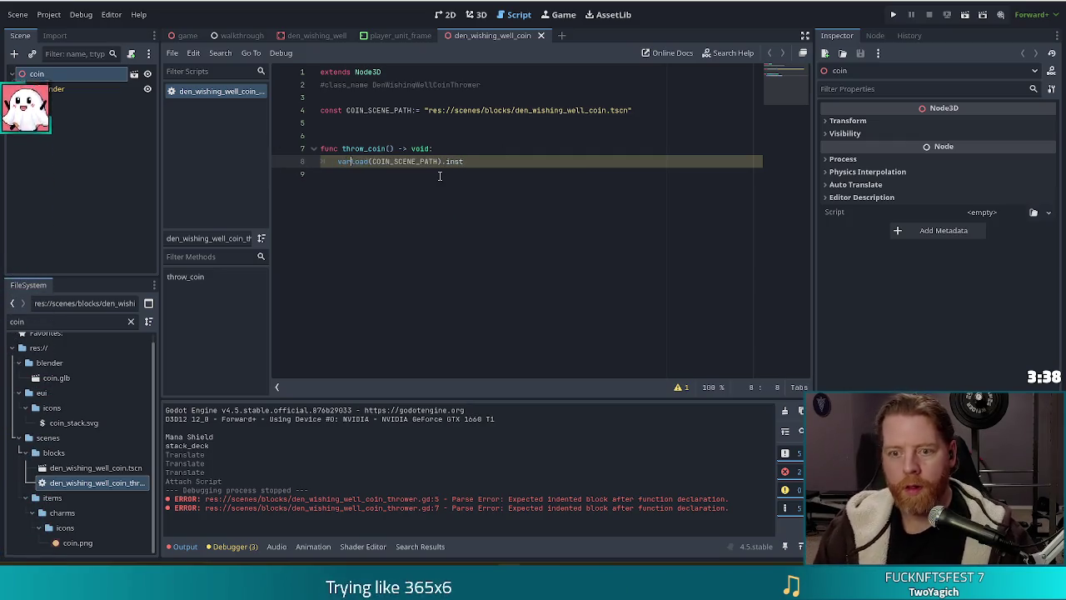
pyautogui.write('oin =')
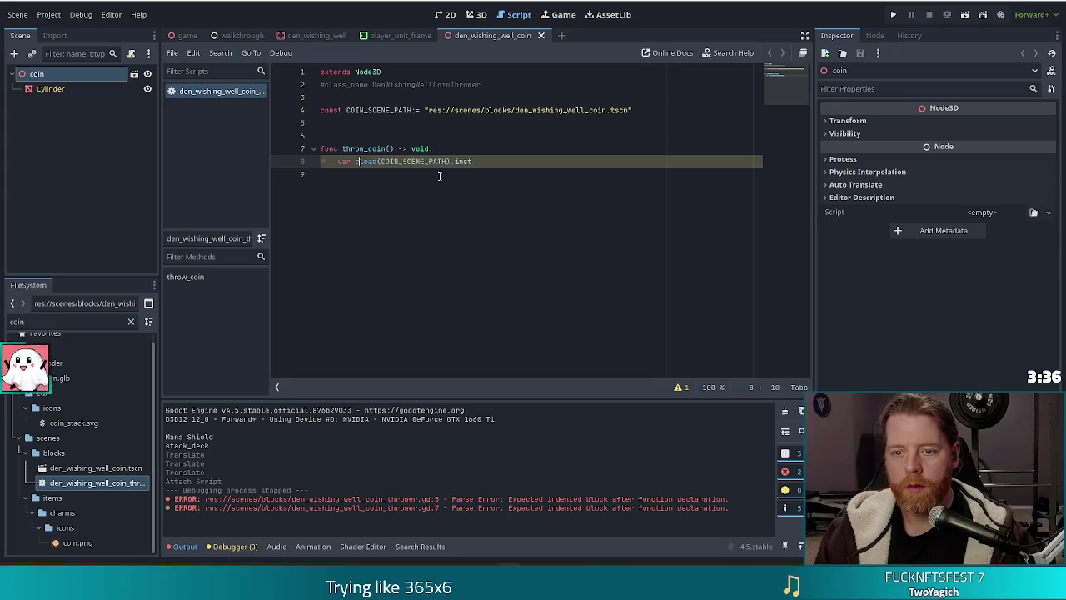
pyautogui.press('End')
pyautogui.write('antia')
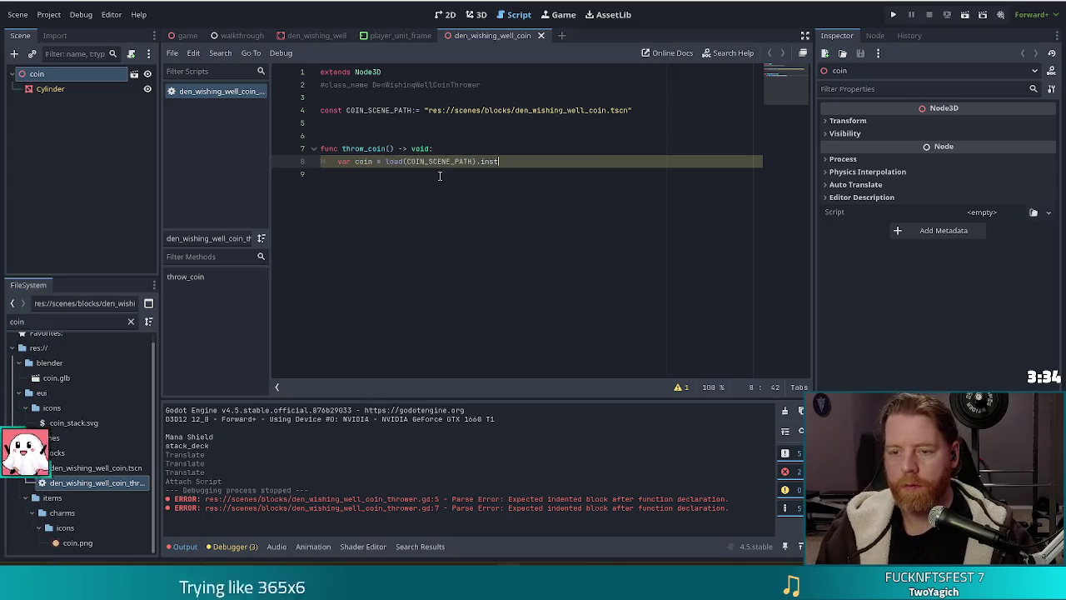
pyautogui.write('te()')
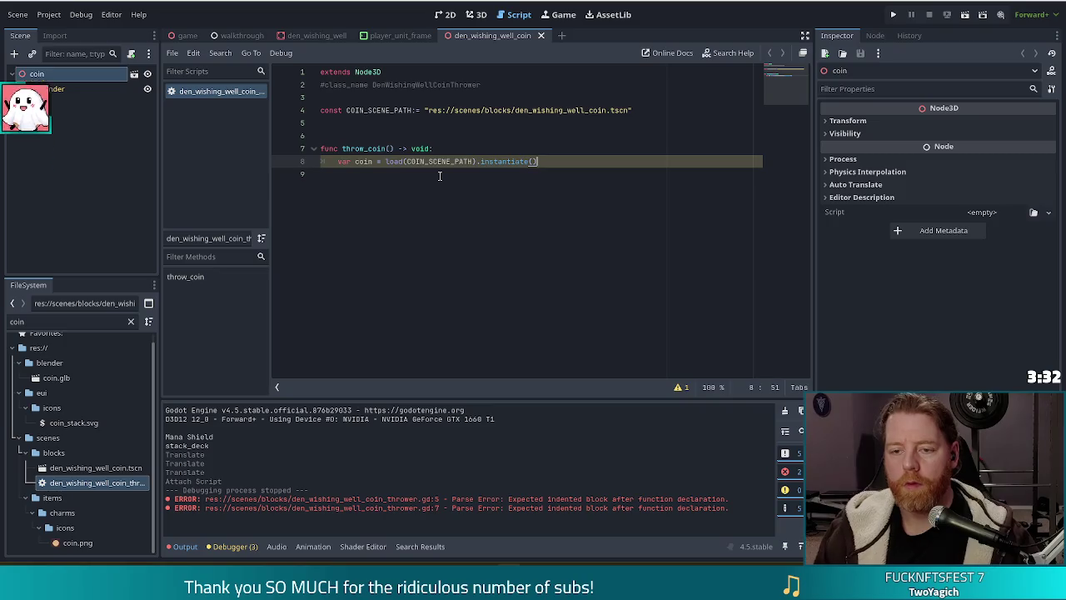
pyautogui.press('Return')
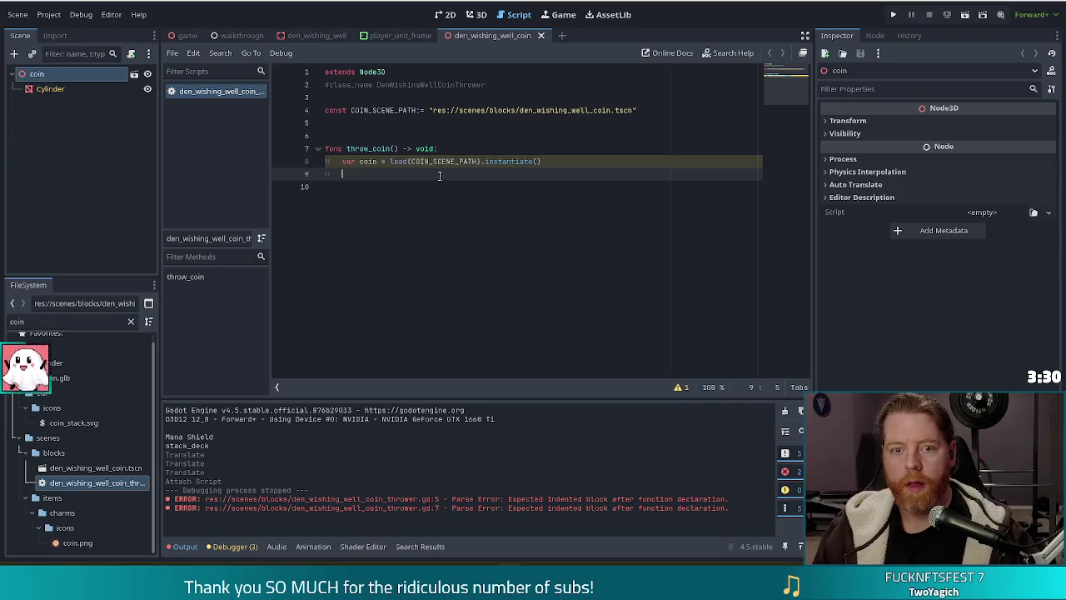
# Step: Add the instantiated coin to the scene with add_child(coin) on the next line
pyautogui.write('add_c')
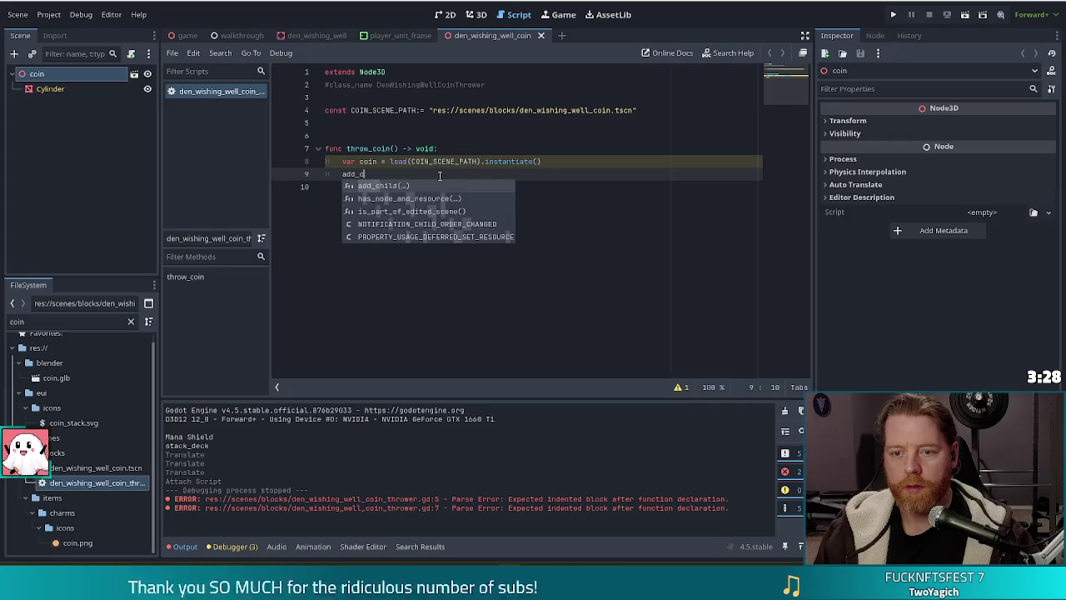
pyautogui.press('Return')
pyautogui.write('coin')
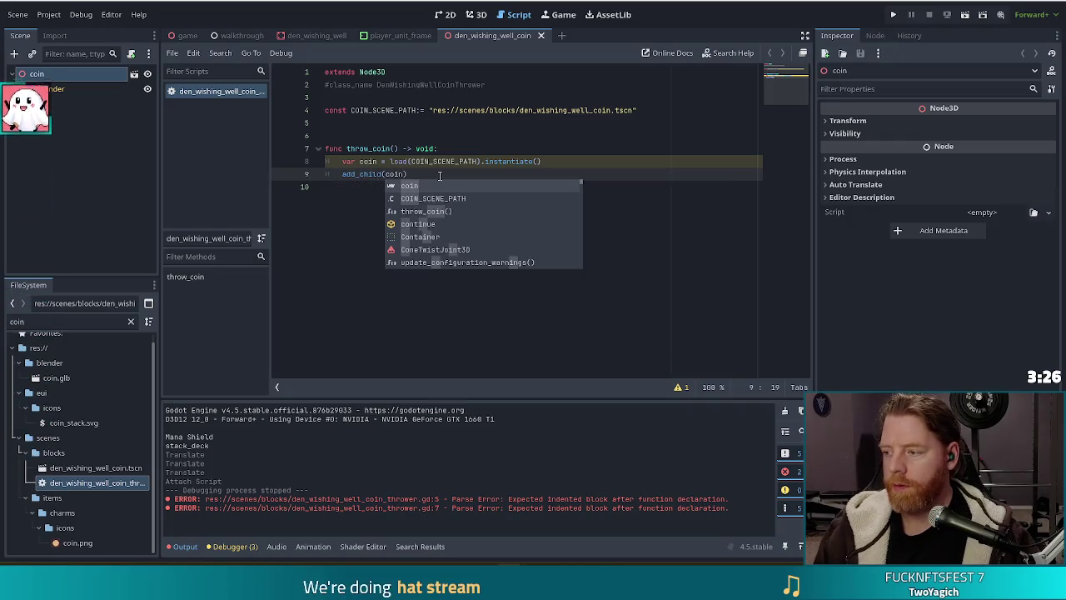
pyautogui.write(')')
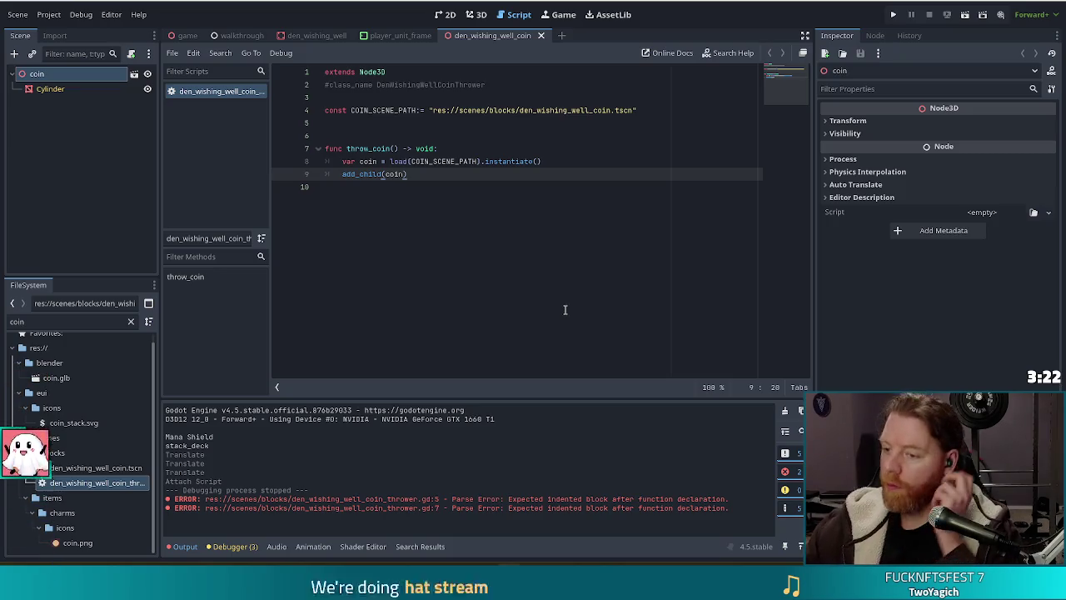
# Step: Close the player_unit_frame tab, hide den_wishing_well's coin node, and select the coin_thrower node
pyautogui.click(313, 35)
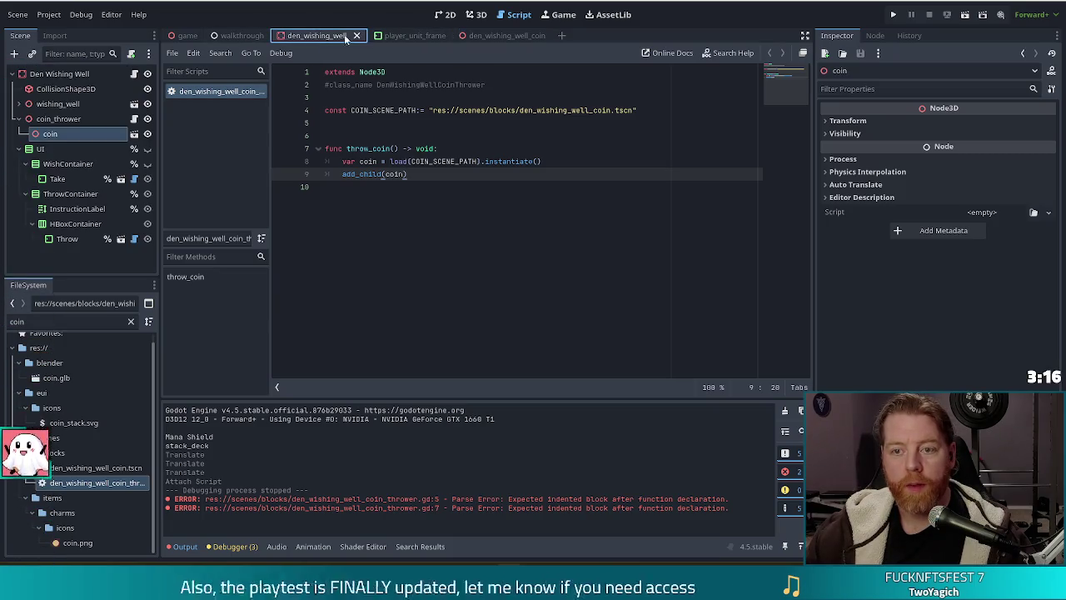
pyautogui.click(439, 36)
pyautogui.click(441, 36)
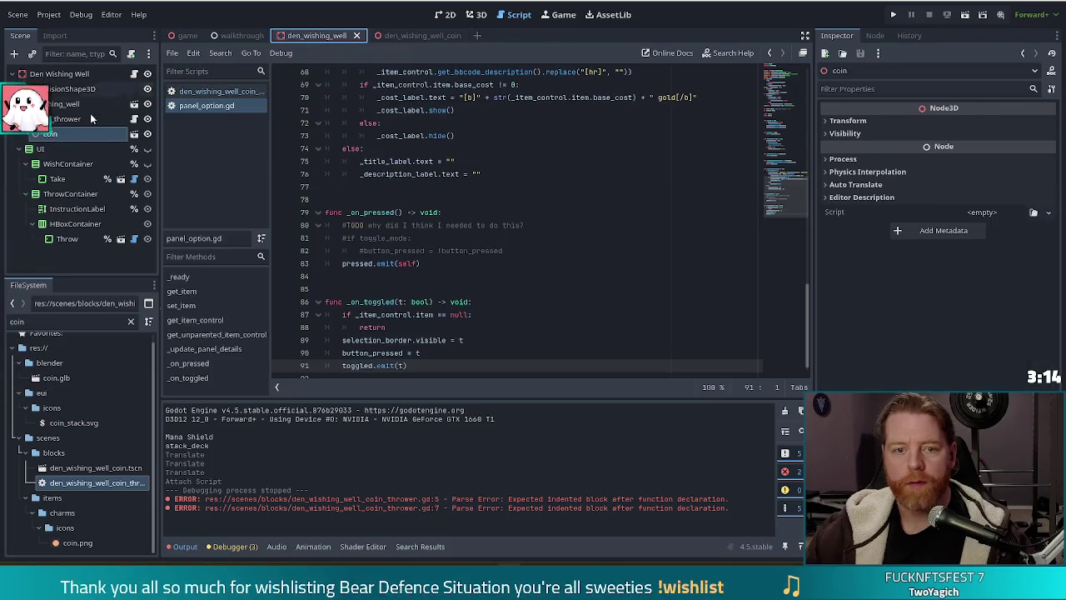
pyautogui.click(147, 134)
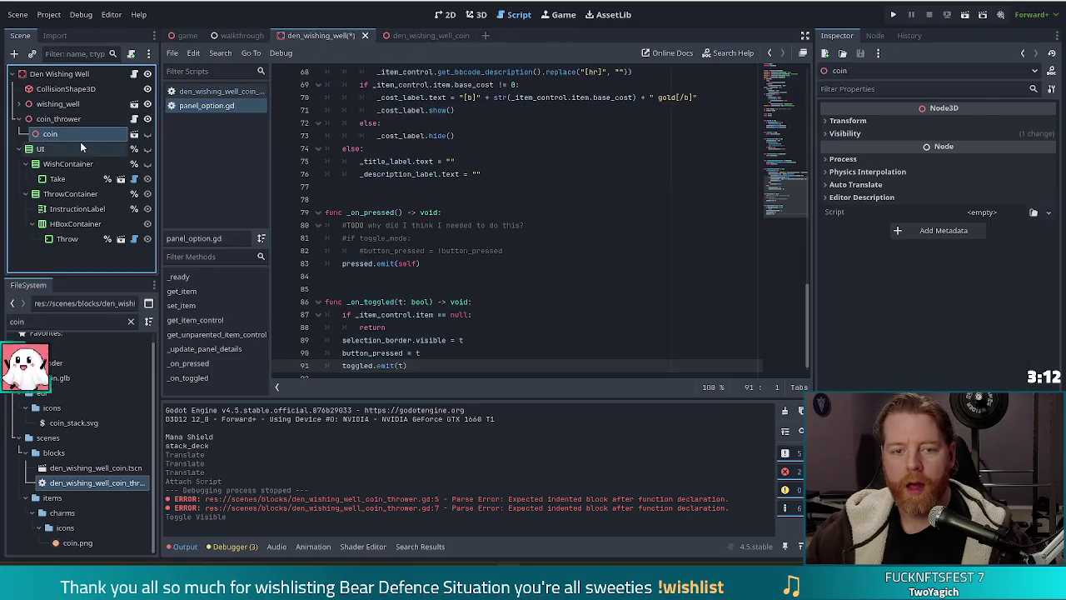
pyautogui.click(71, 122)
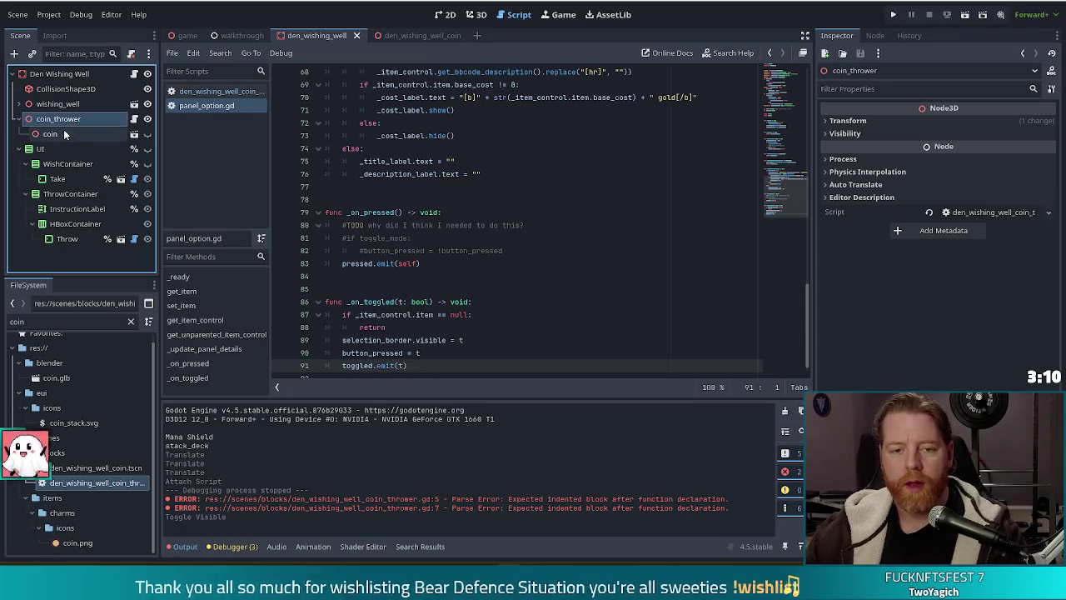
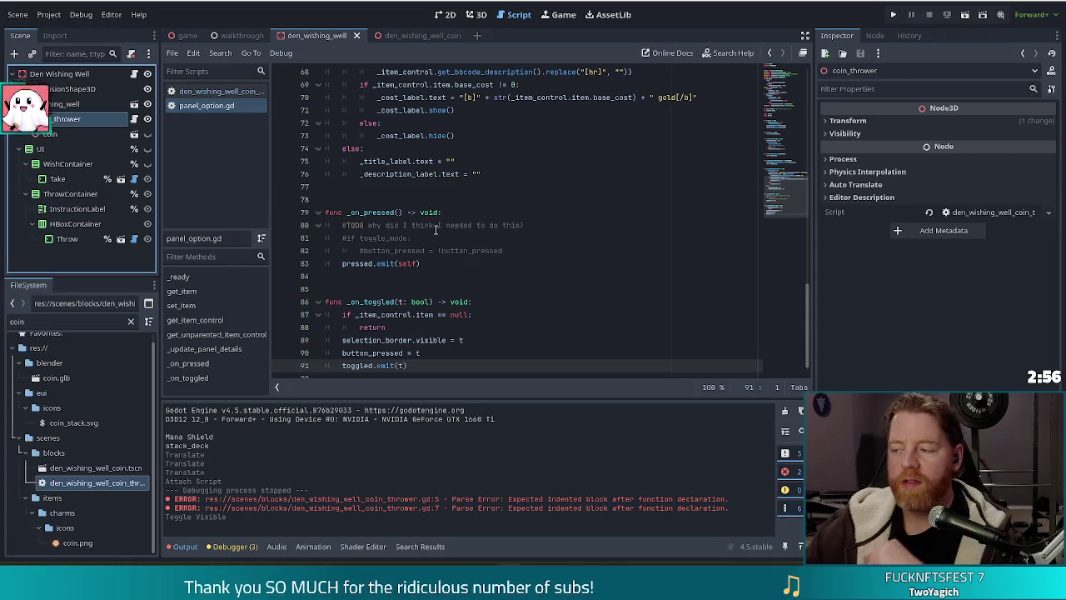
# Step: Open console.gd and add a "THROW_COIN": _throw_coin entry after TEST_KIT in the commands list, then save
pyautogui.hotkey('ctrl', 'f')
pyautogui.write('consol')
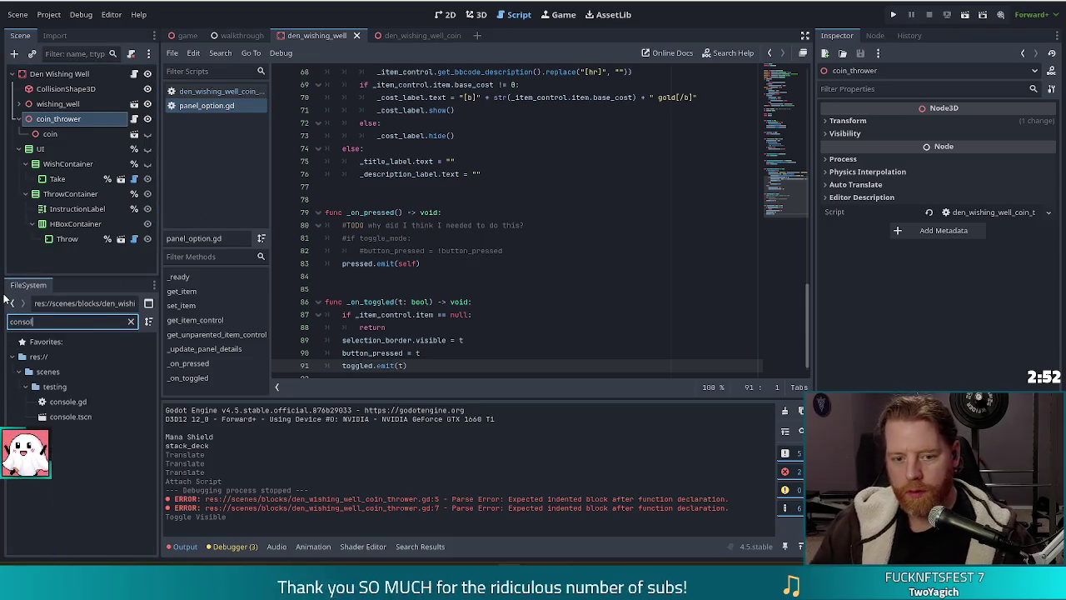
pyautogui.doubleClick(66, 402)
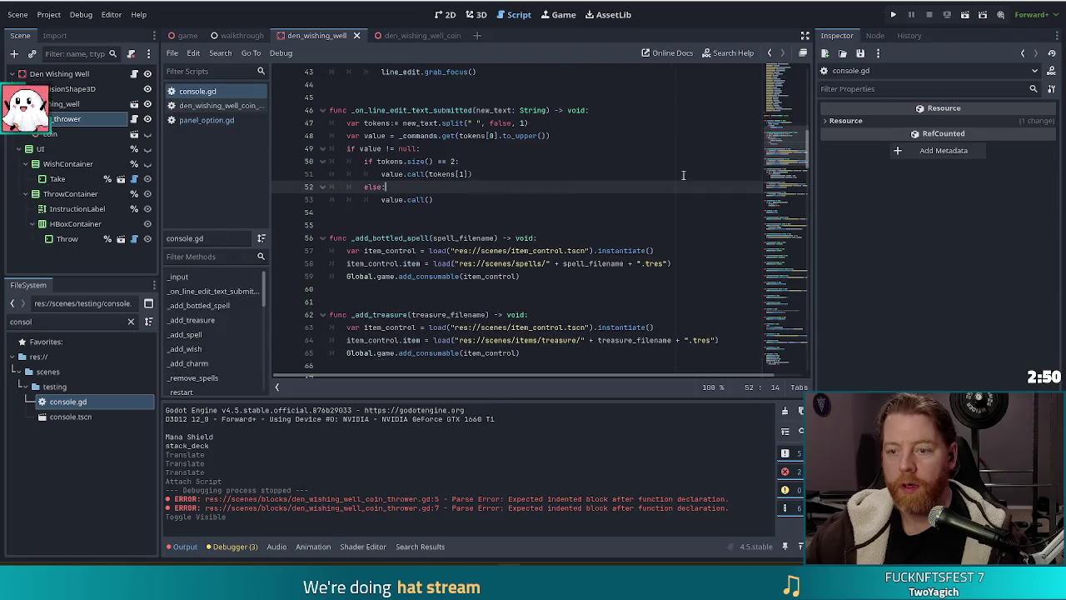
pyautogui.click(787, 125)
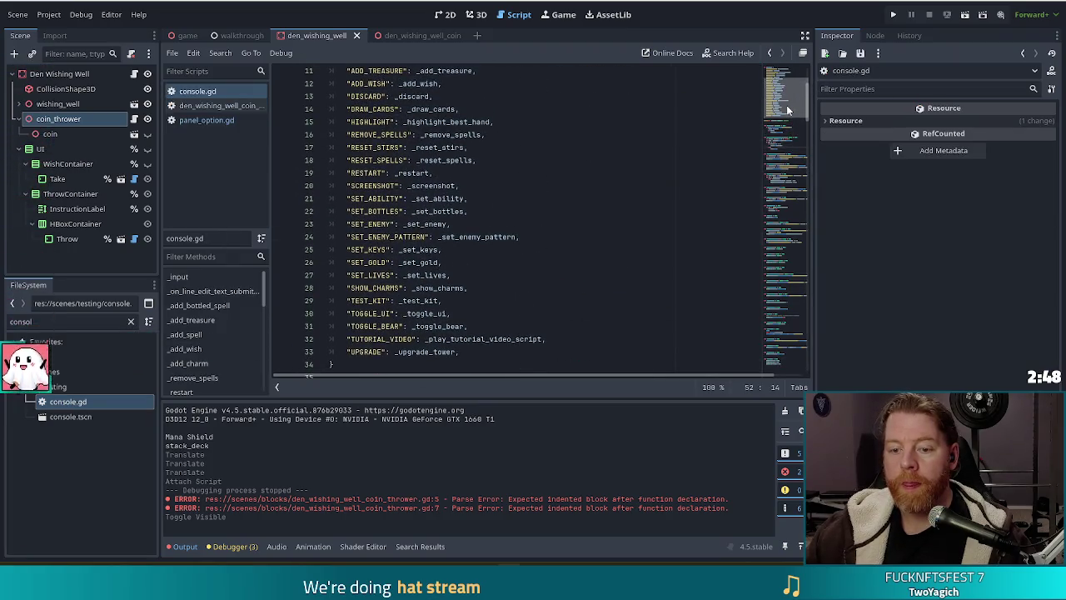
pyautogui.click(486, 289)
pyautogui.click(489, 300)
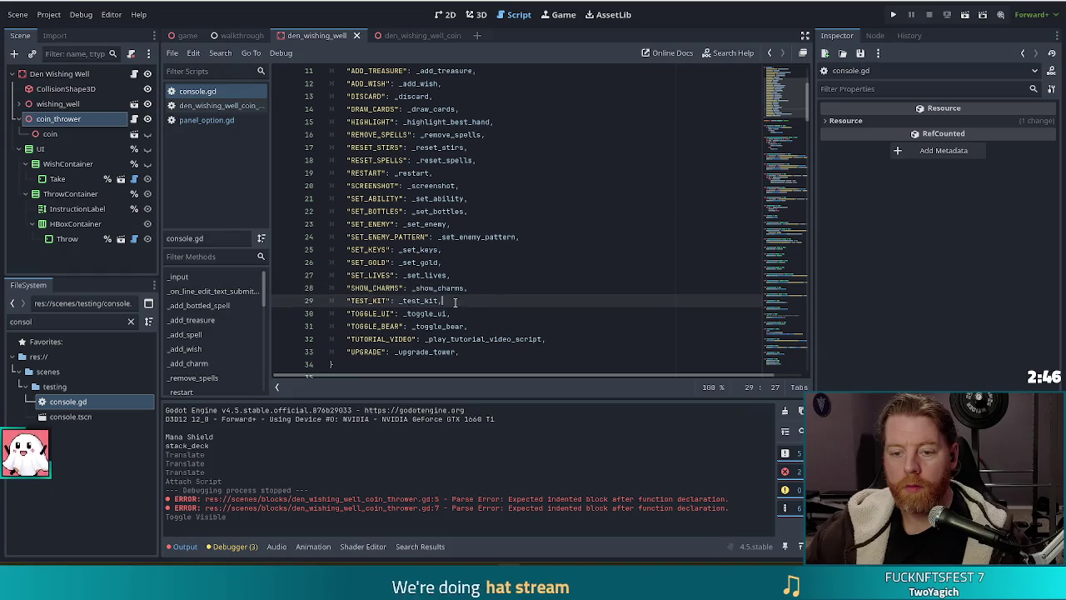
pyautogui.press('Return')
pyautogui.write('"')
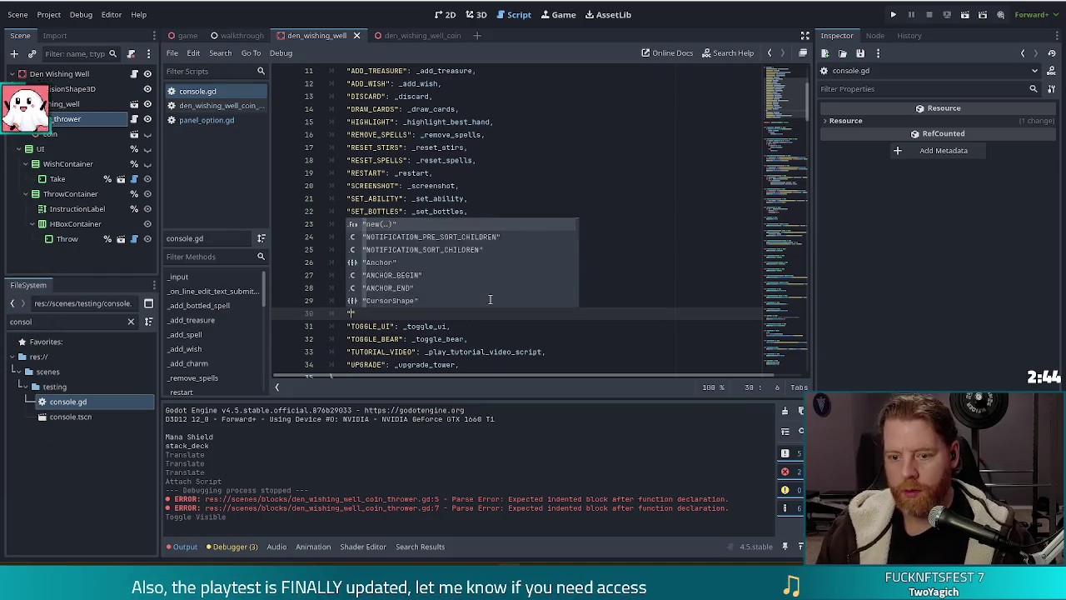
pyautogui.write('THROW_COIN": _throw_coin')
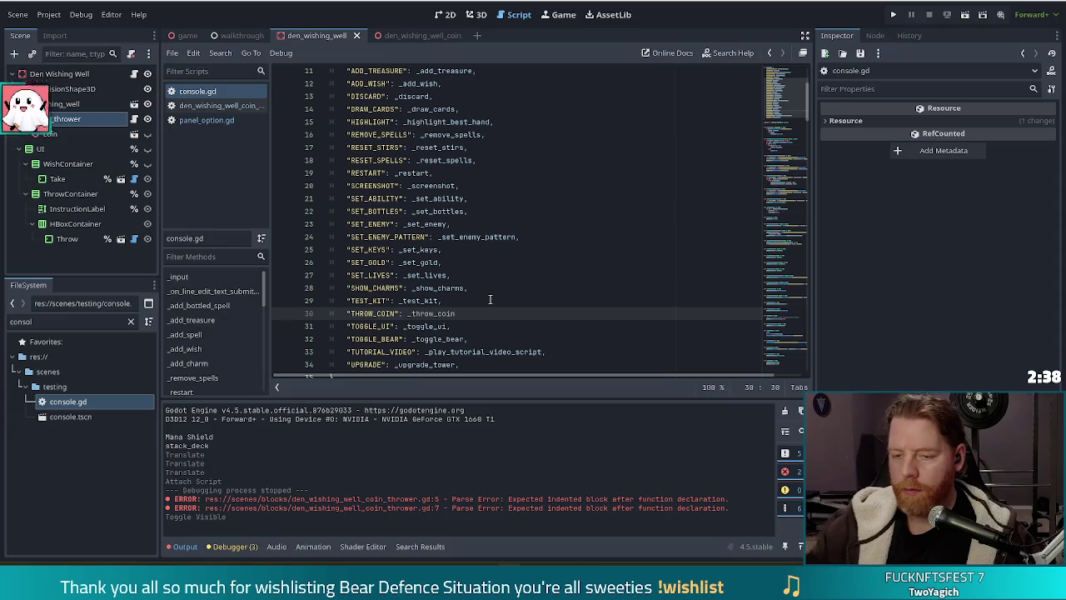
pyautogui.write(',')
pyautogui.hotkey('ctrl', 's')
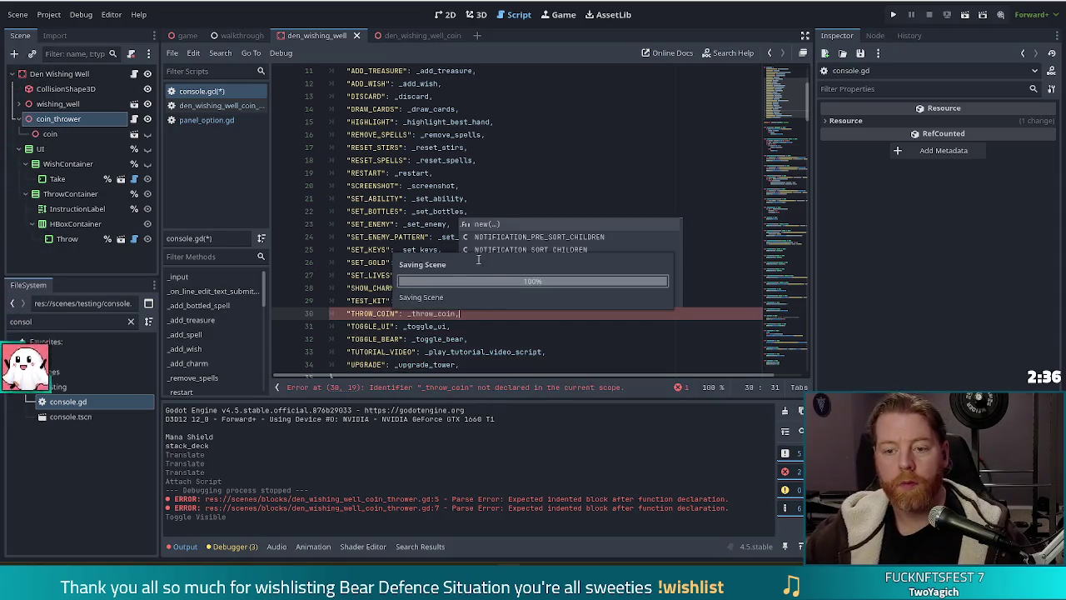
# Step: Below _test_kit, start an empty function declared as func _throw_coin -> void:
pyautogui.keyDown('ctrl'); pyautogui.click(417, 301); pyautogui.keyUp('ctrl')
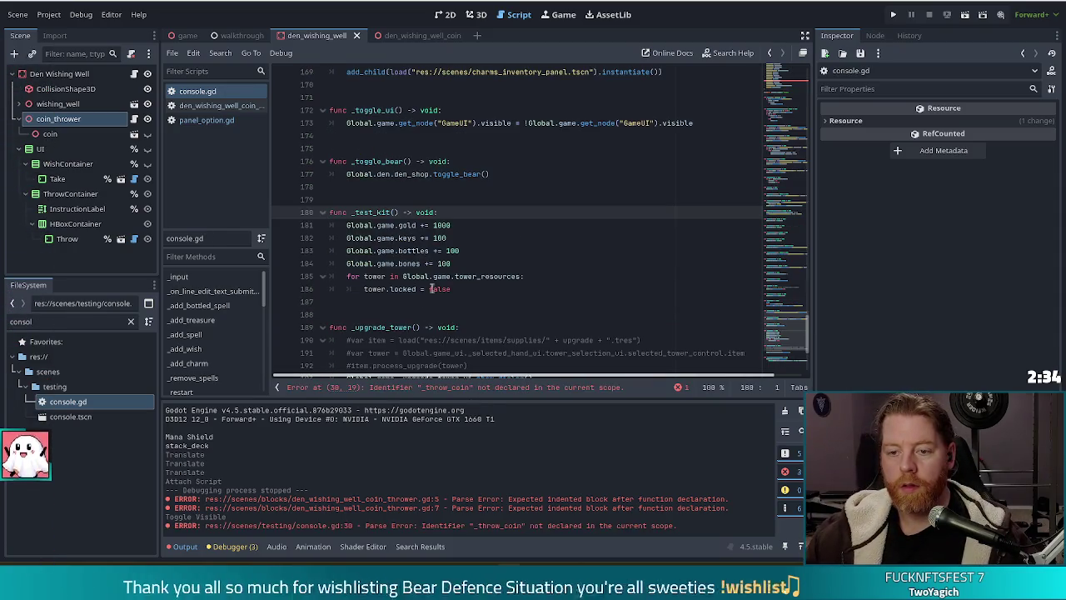
pyautogui.click(511, 294)
pyautogui.press('Return')
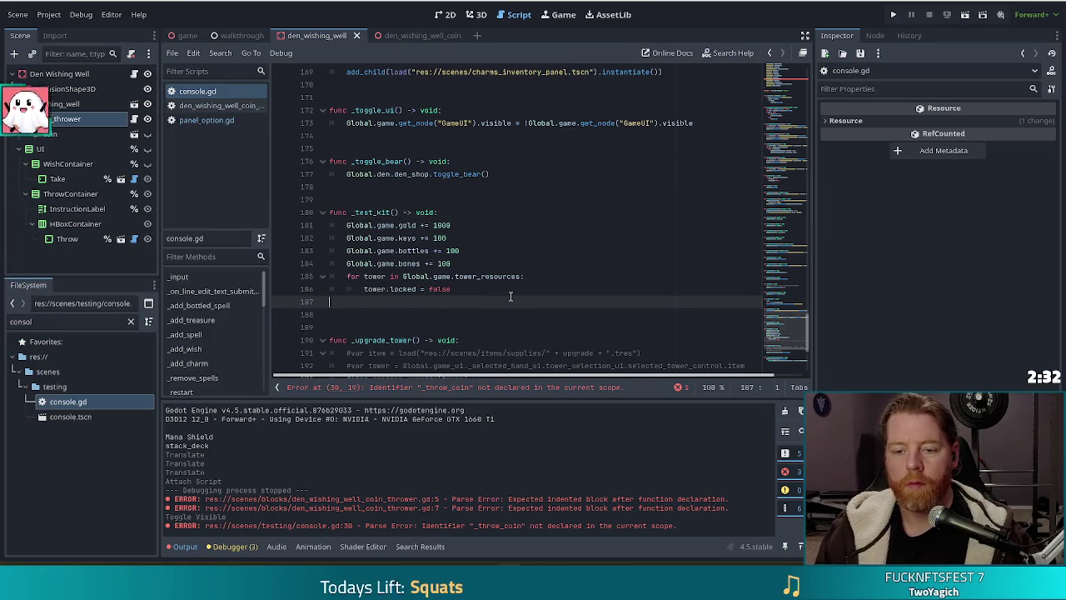
pyautogui.press('Return')
pyautogui.press('Return')
pyautogui.write('func _thrown')
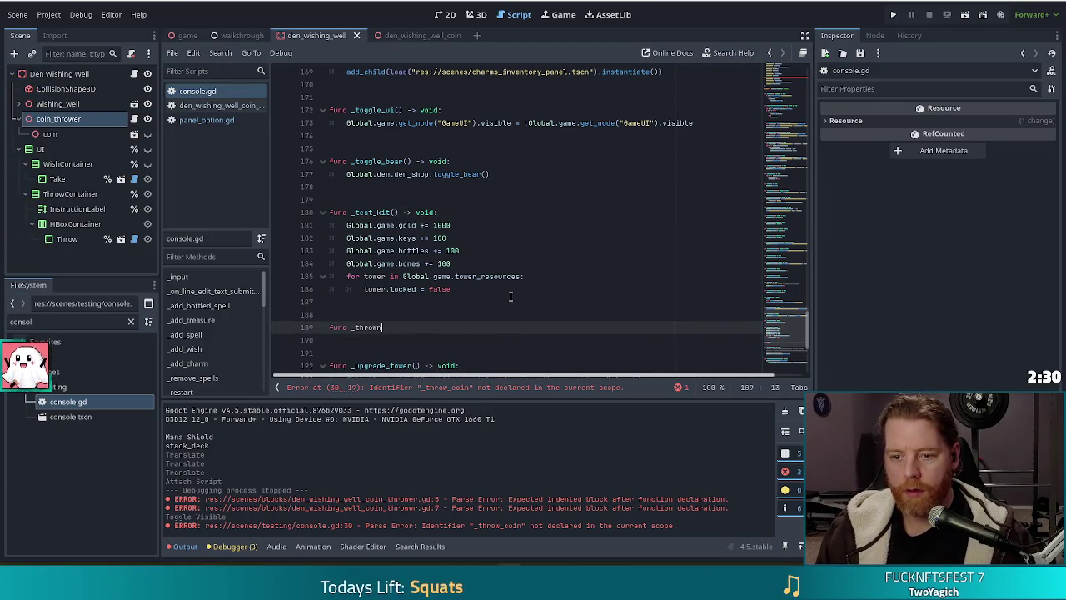
pyautogui.press('BackSpace')
pyautogui.write('coin')
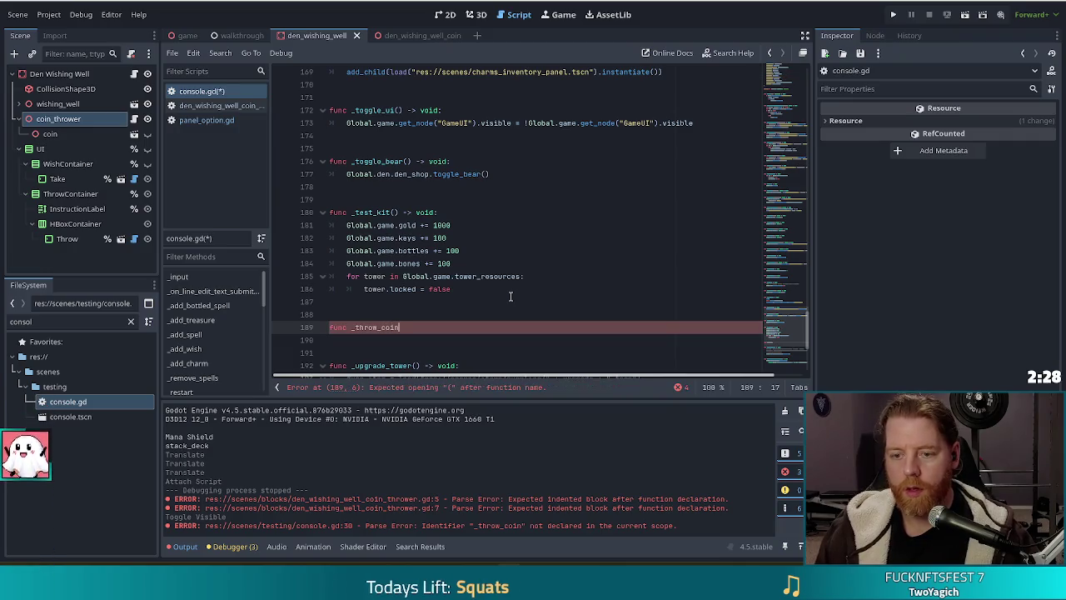
pyautogui.write(' -> void:')
pyautogui.press('Return')
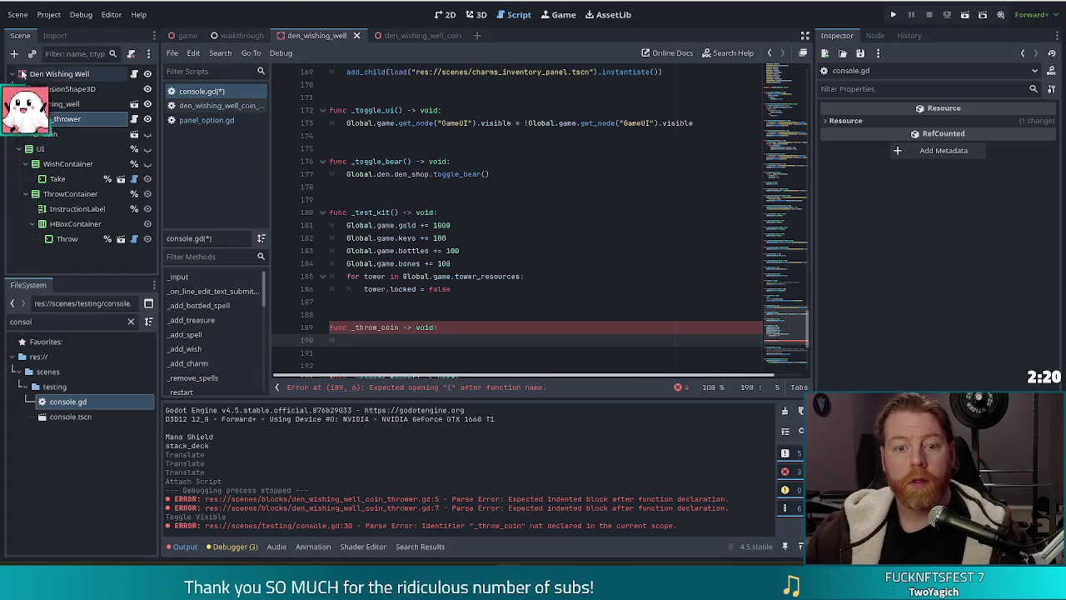
pyautogui.click(58, 118)
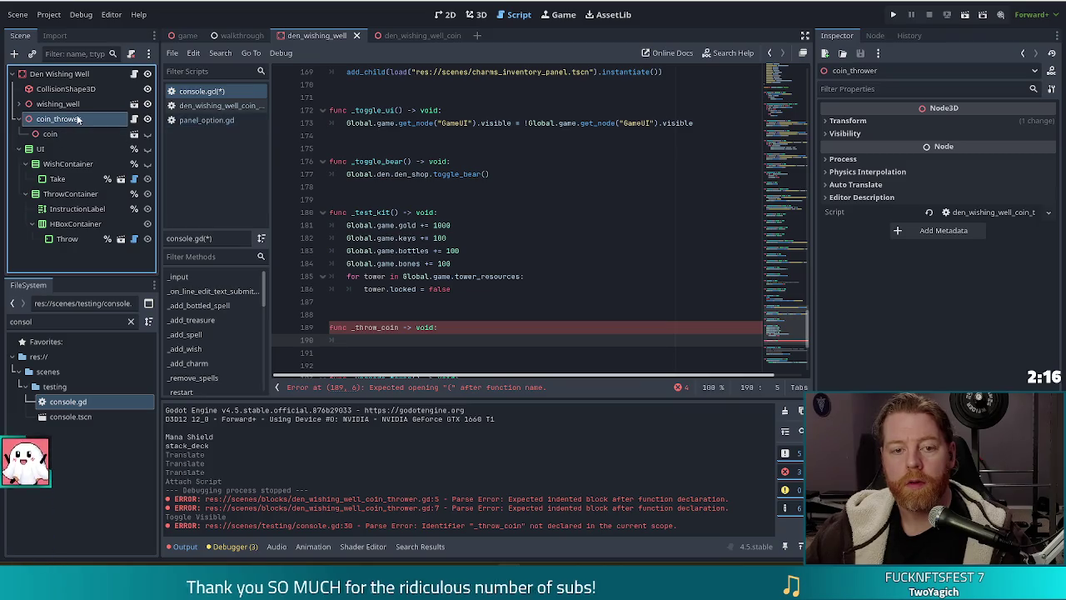
# Step: Set the coin_thrower node to Access as Unique Name
pyautogui.rightClick(74, 120)
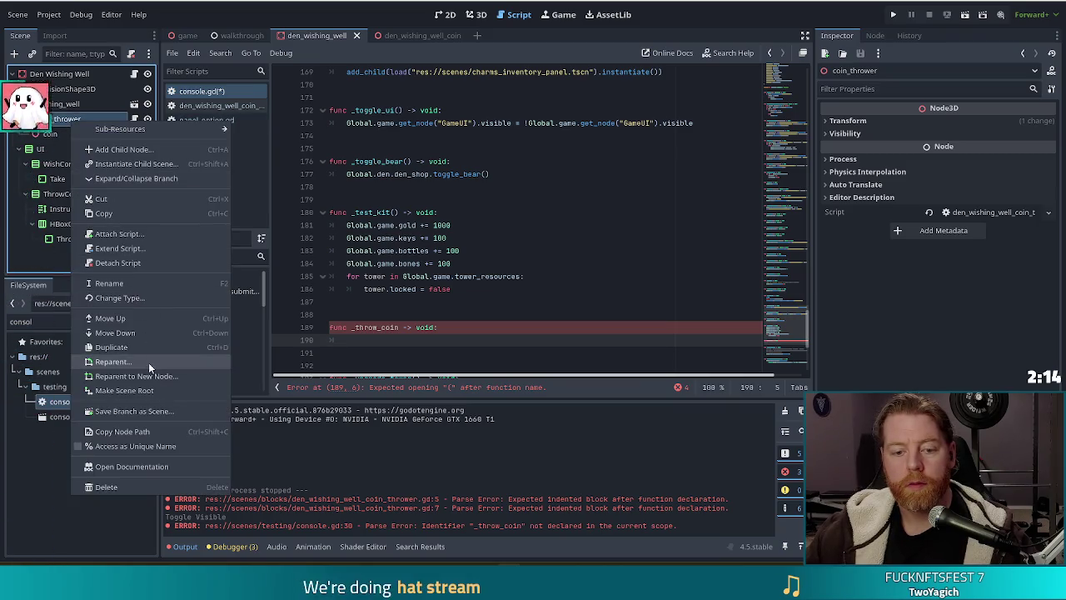
pyautogui.click(141, 445)
pyautogui.rightClick(92, 121)
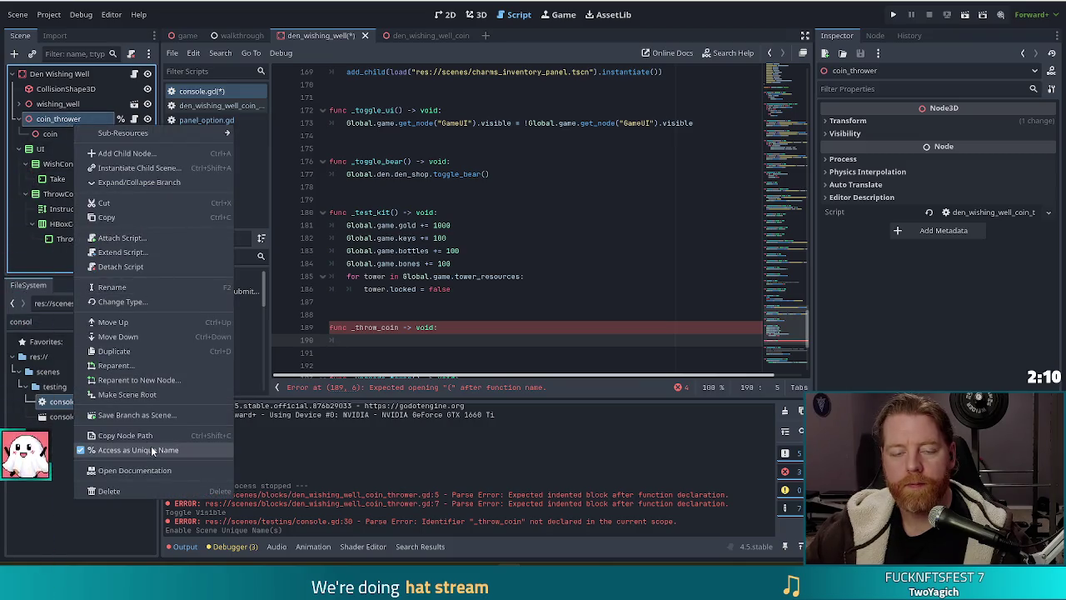
pyautogui.moveTo(77, 131)
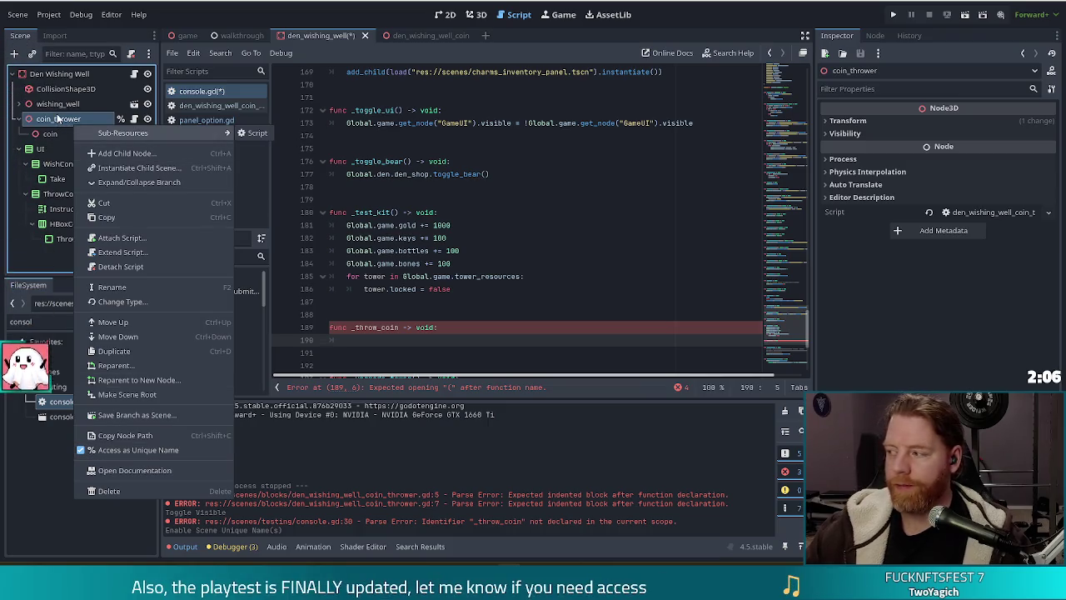
# Step: Save the Den Wishing Well scene and the edited scripts
pyautogui.moveTo(381, 211); pyautogui.dragTo(519, 295)
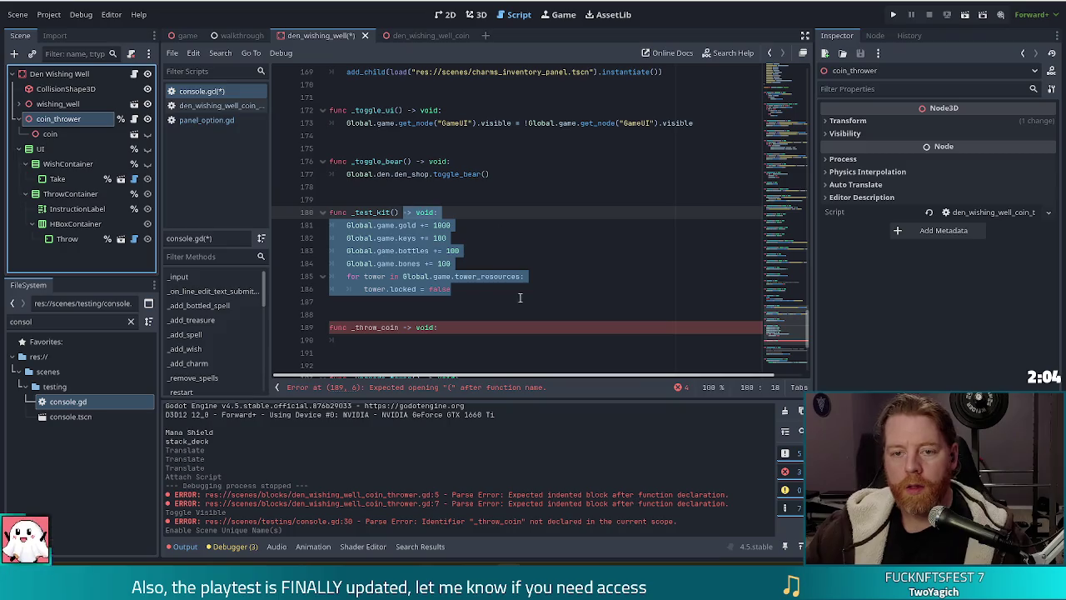
pyautogui.click(408, 161)
pyautogui.click(59, 123)
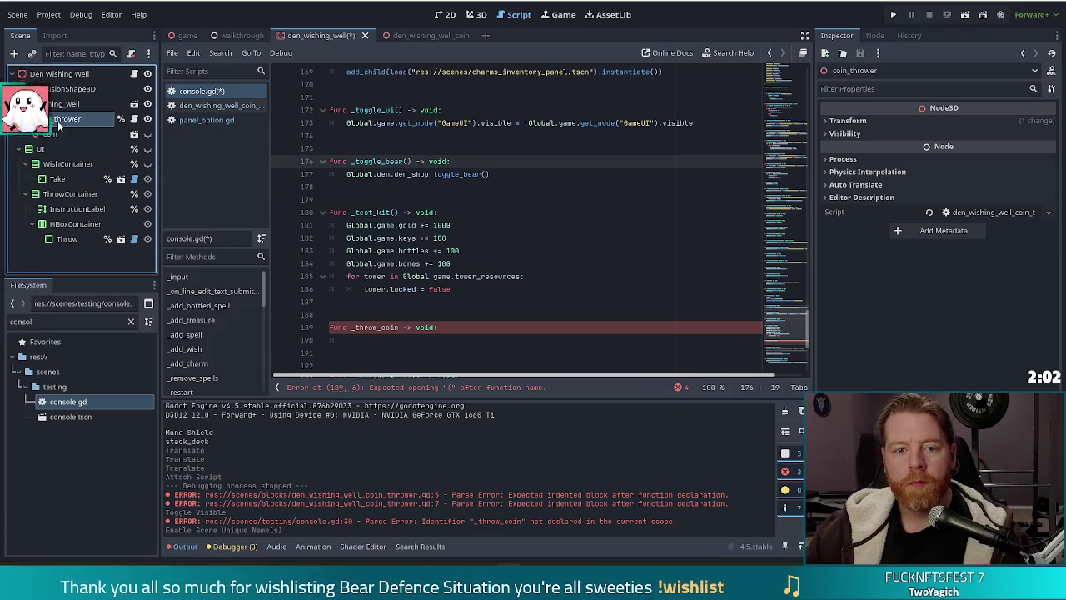
pyautogui.hotkey('ctrl', 's')
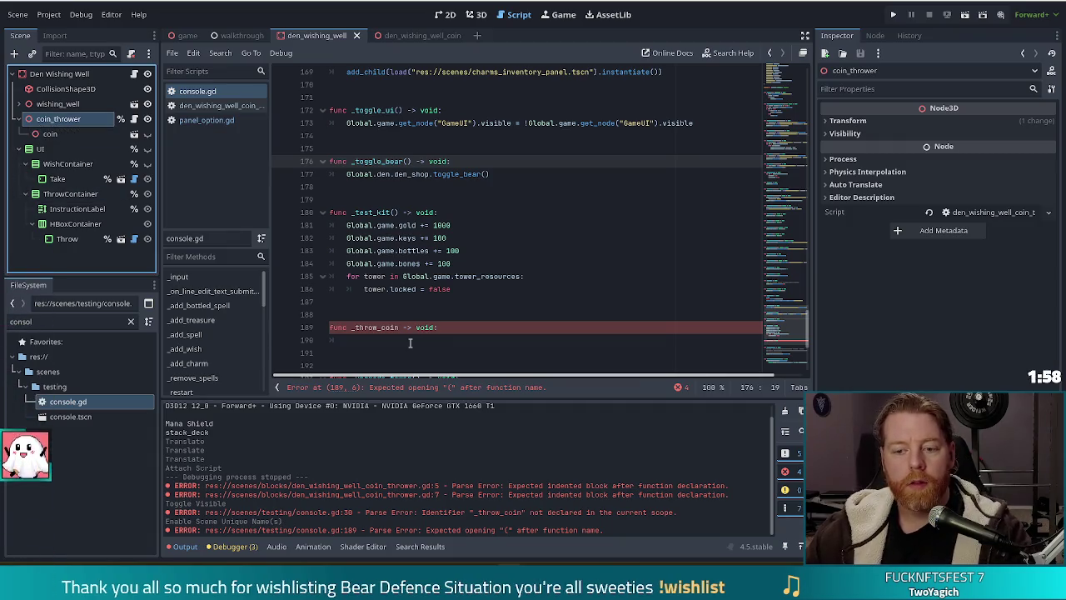
pyautogui.click(350, 340)
pyautogui.click(134, 73)
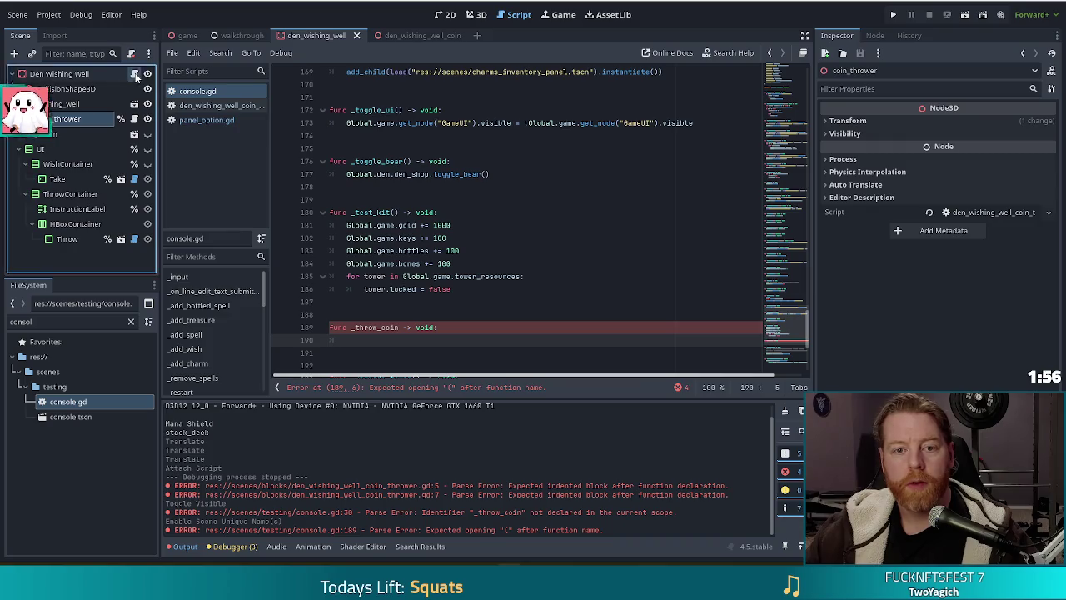
pyautogui.moveTo(792, 333); pyautogui.dragTo(774, 82)
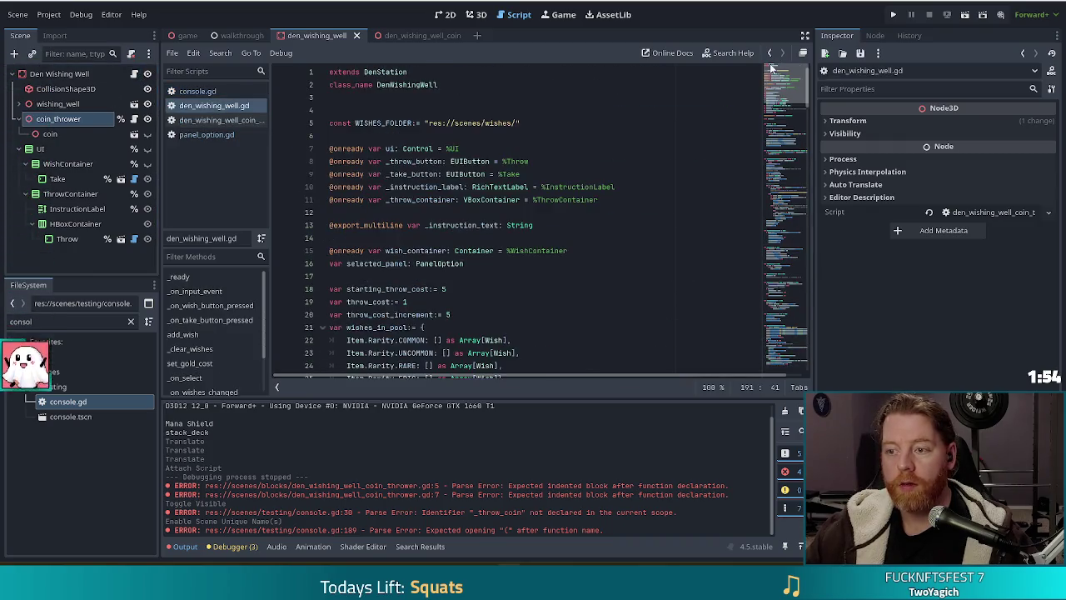
pyautogui.scroll(-1, 493, 197)
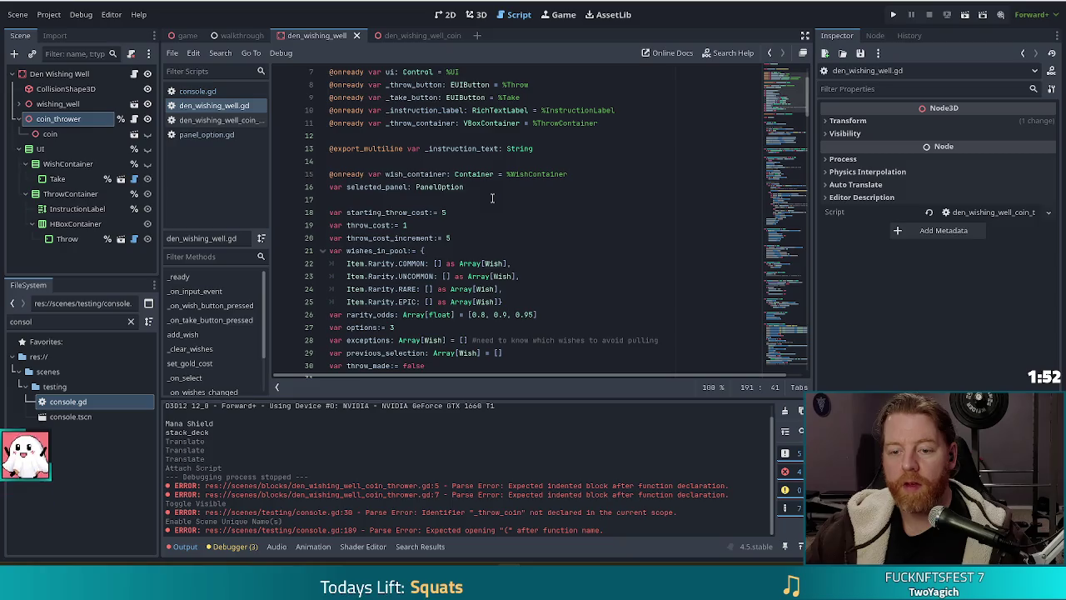
pyautogui.scroll(1, 533, 129)
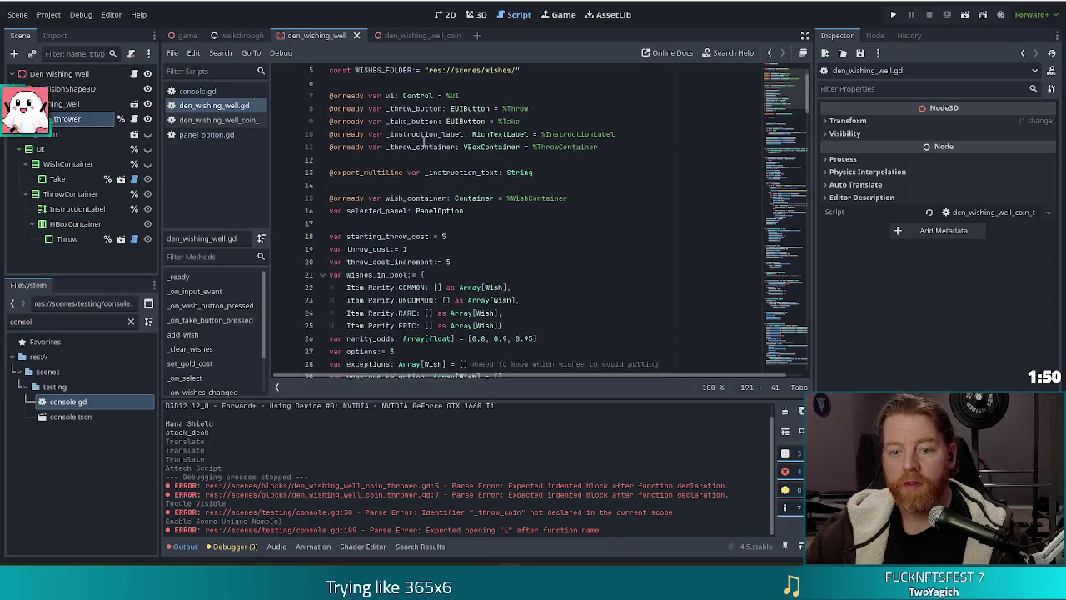
pyautogui.scroll(-2, 421, 146)
pyautogui.scroll(-3, 425, 334)
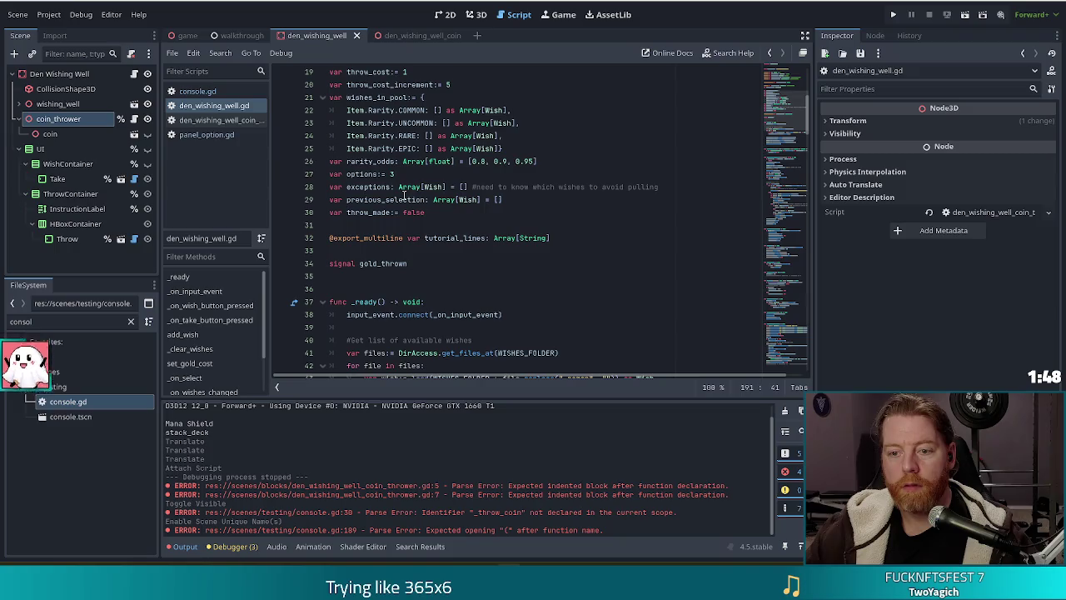
pyautogui.click(427, 213)
pyautogui.moveTo(60, 122)
pyautogui.mouseDown()
pyautogui.moveTo(341, 222)
pyautogui.moveTo(380, 219)
pyautogui.moveTo(410, 232)
pyautogui.mouseUp()
pyautogui.click(347, 213)
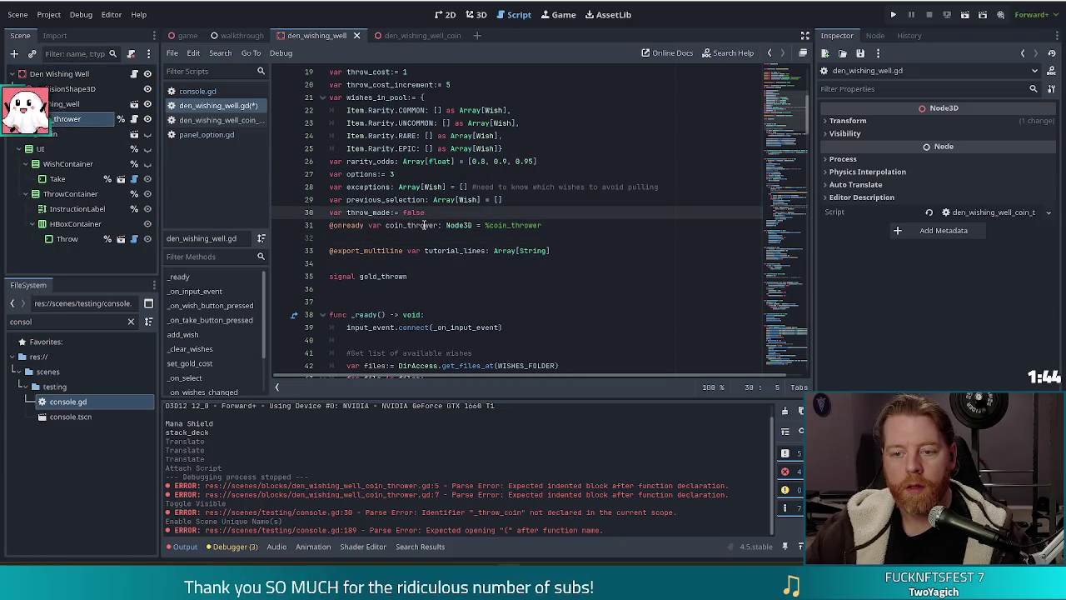
pyautogui.click(421, 225)
pyautogui.hotkey('ctrl', 's')
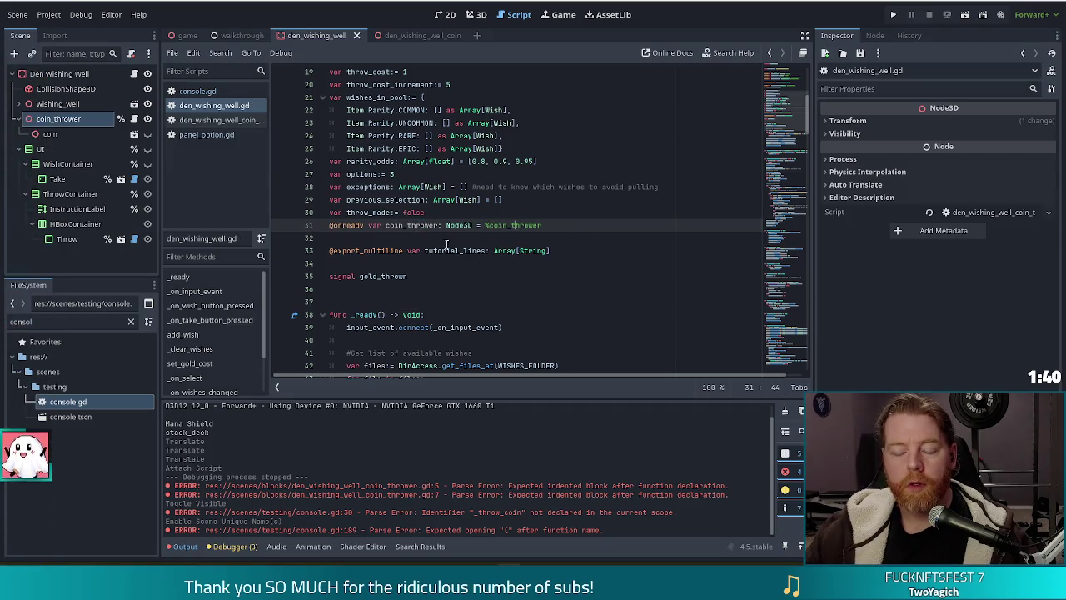
pyautogui.scroll(-10, 500, 241)
pyautogui.scroll(10, 540, 233)
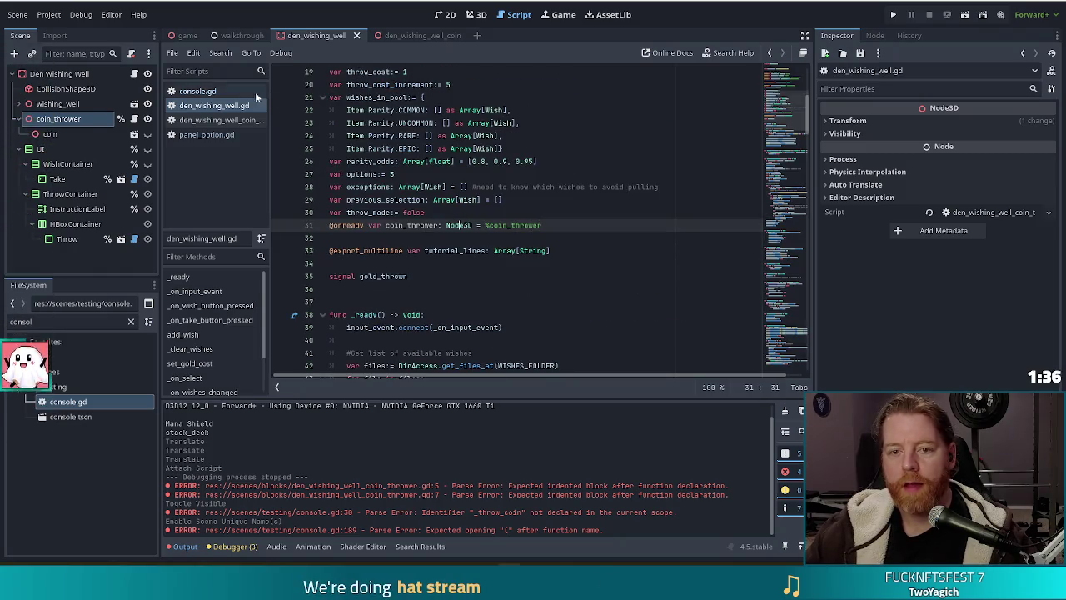
# Step: Uncomment the class_name line in the coin thrower script and save it
pyautogui.click(213, 119)
pyautogui.click(328, 85)
pyautogui.press('Delete')
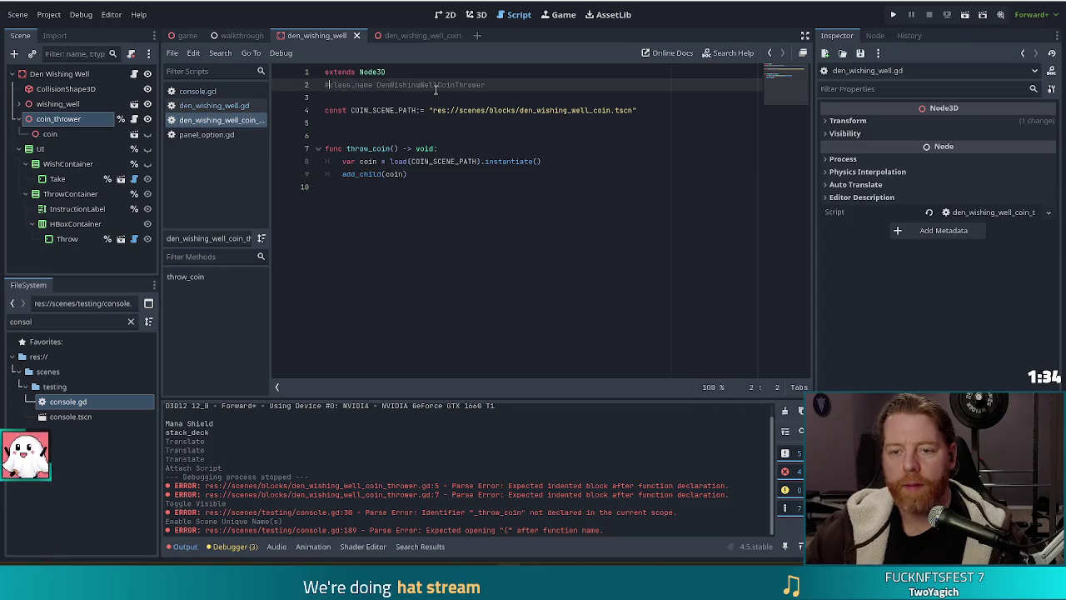
pyautogui.hotkey('ctrl', 's')
# Step: Retype the coin_thrower reference as DenWishingWellCoinThrower, then return to console.gd's _throw_coin stub
pyautogui.click(213, 105)
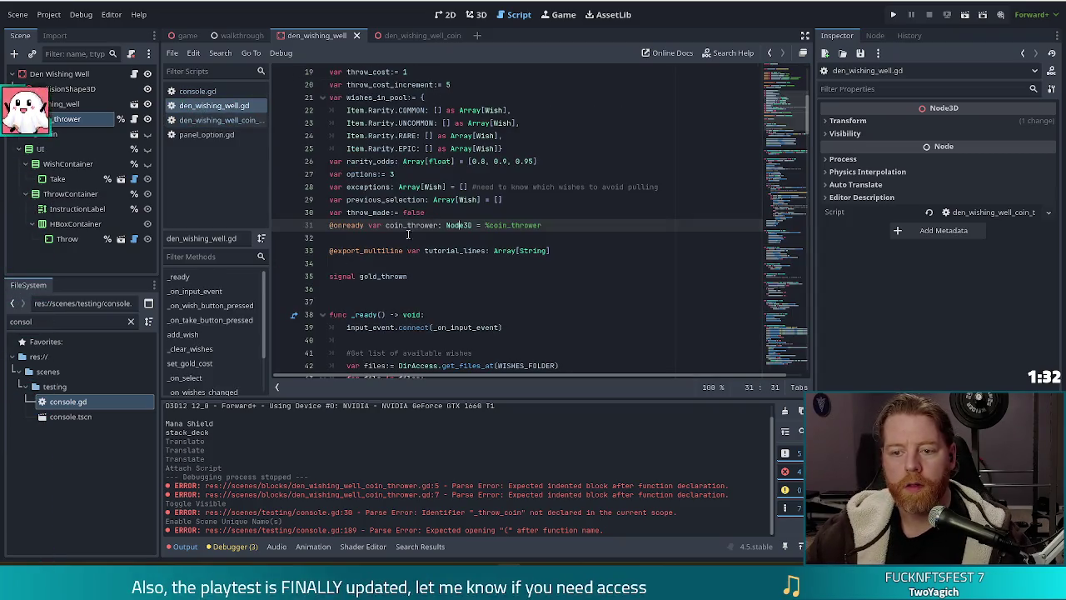
pyautogui.doubleClick(460, 225)
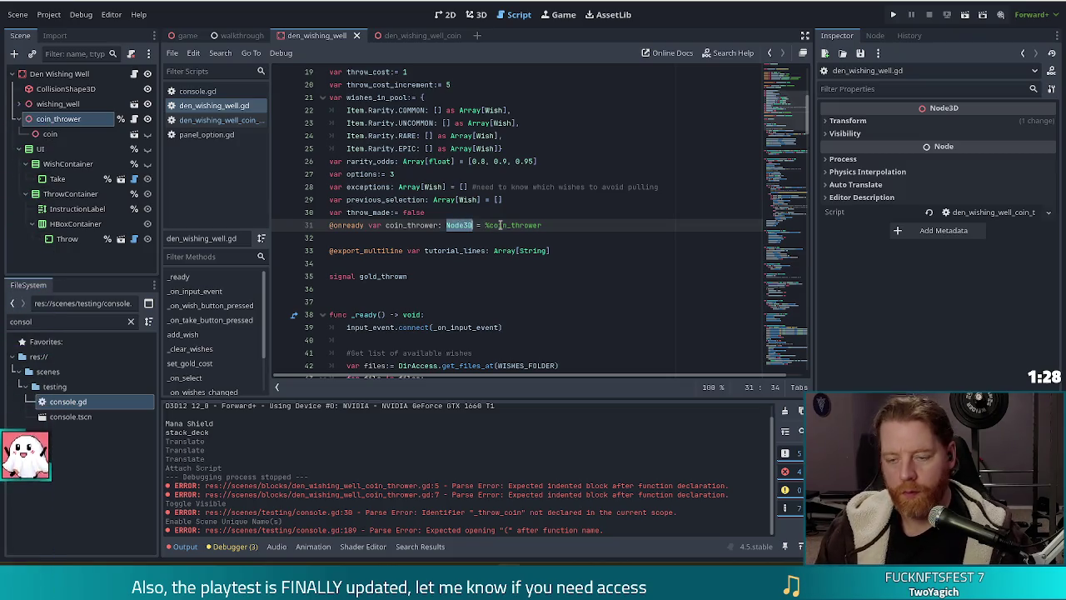
pyautogui.write('DenWi')
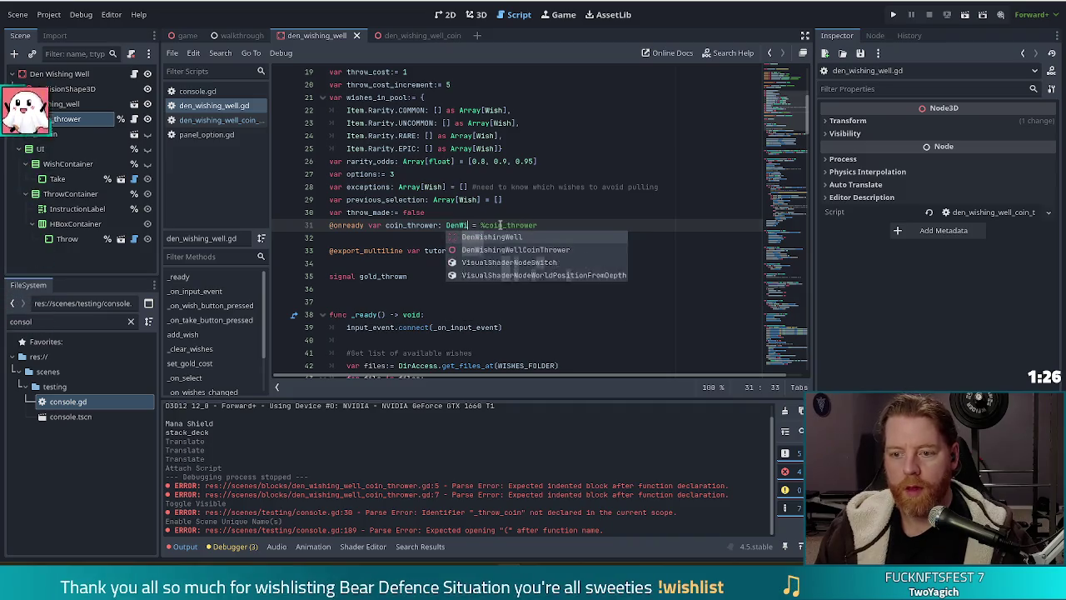
pyautogui.press('Down')
pyautogui.press('Return')
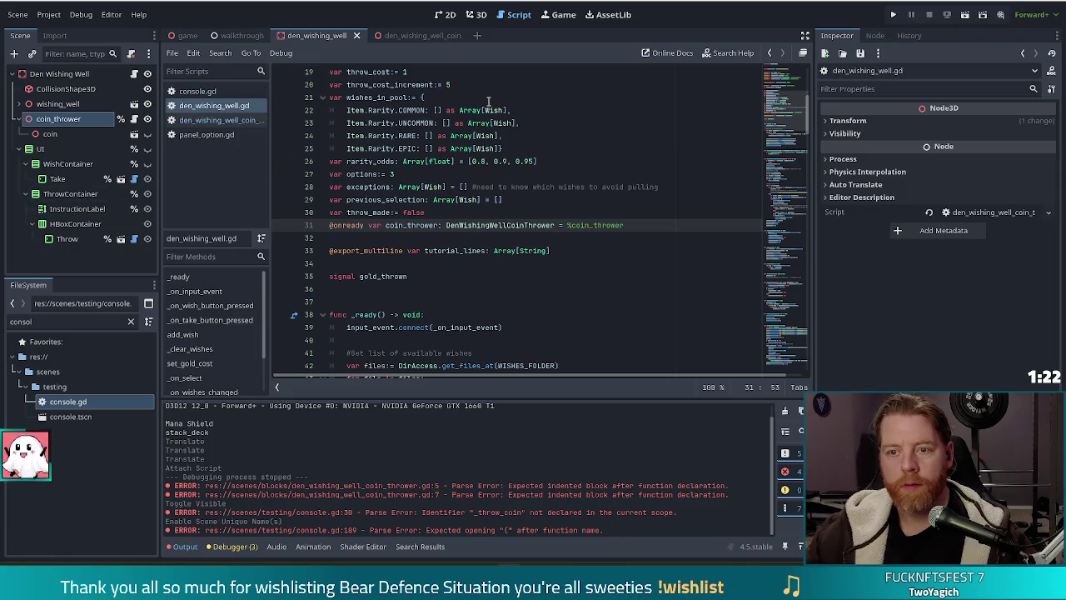
pyautogui.click(189, 92)
pyautogui.click(409, 339)
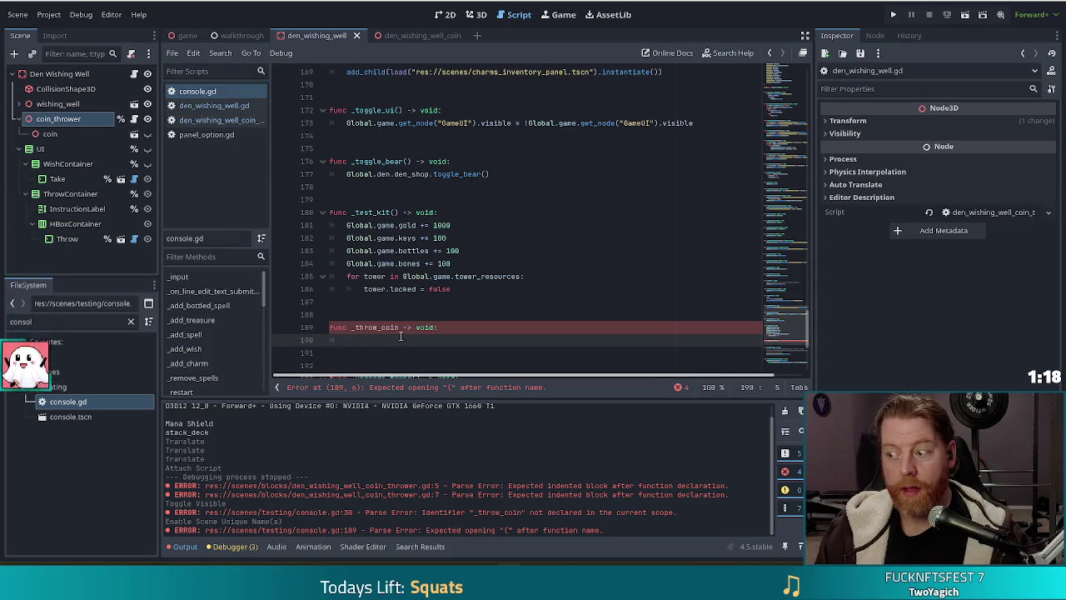
# Step: Fill _throw_coin with Global.den.den_wishing_well.coin_thrower.throw_coin(), save, and add () after _throw_coin
pyautogui.write('Global.de')
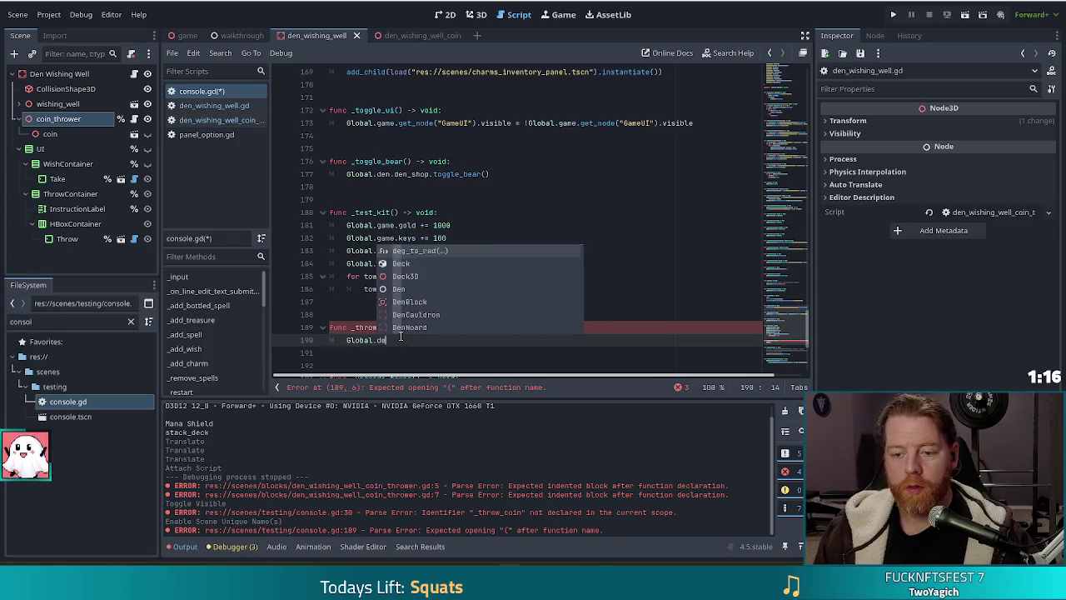
pyautogui.write('n.den')
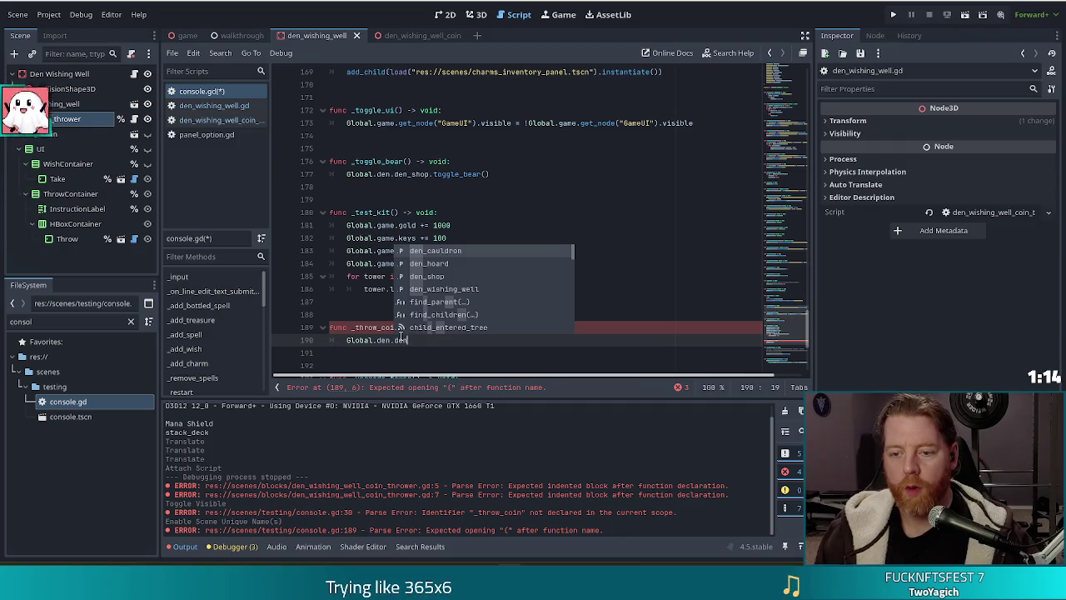
pyautogui.press('Down')
pyautogui.press('Down')
pyautogui.press('Down')
pyautogui.press('Return')
pyautogui.write('.coin')
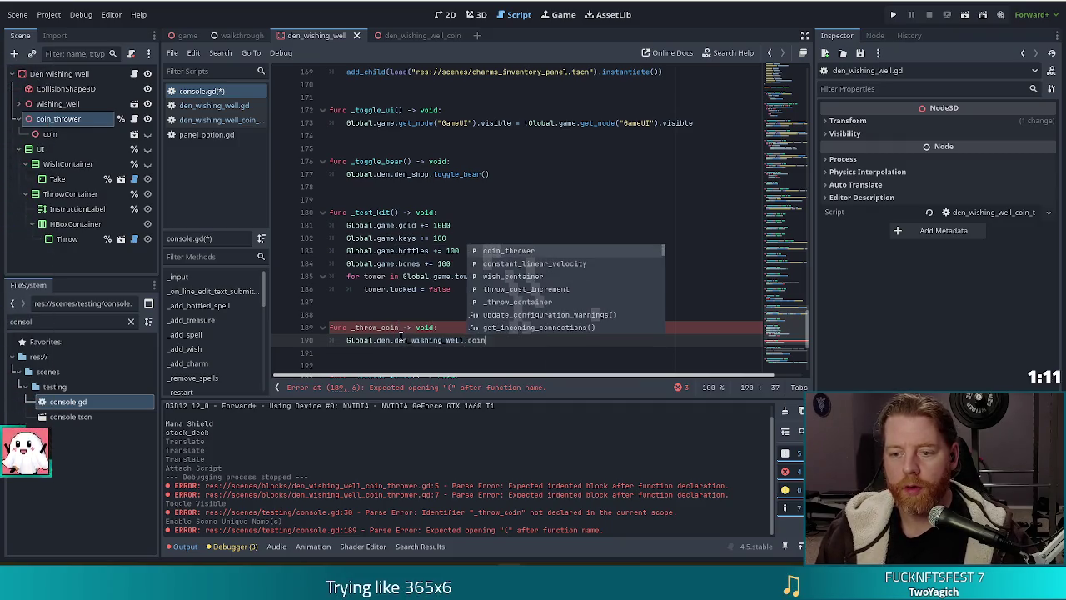
pyautogui.press('Return')
pyautogui.write('.th')
pyautogui.press('Return')
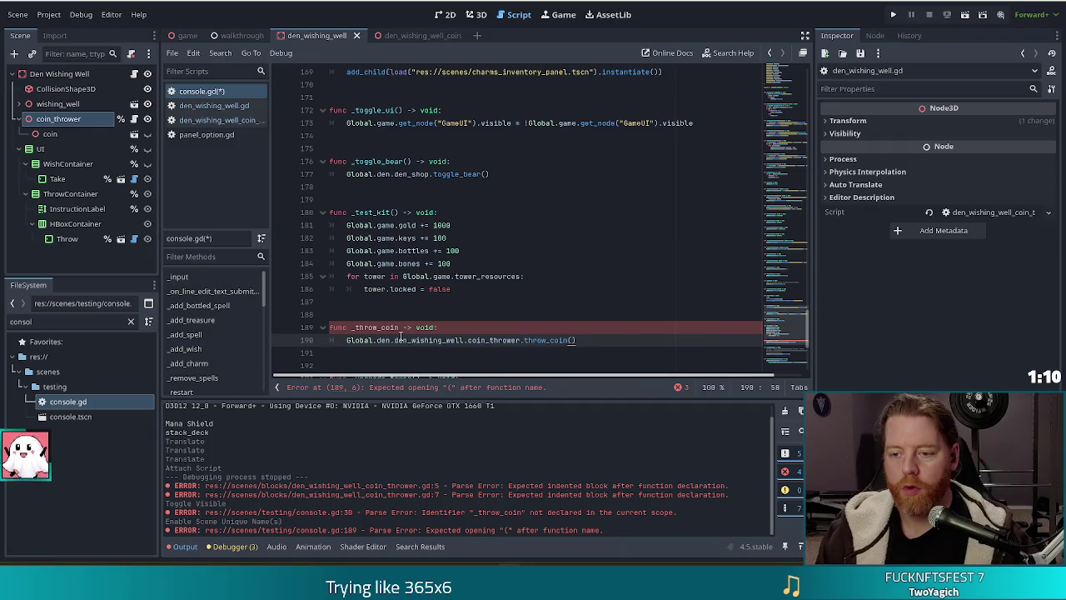
pyautogui.hotkey('ctrl', 's')
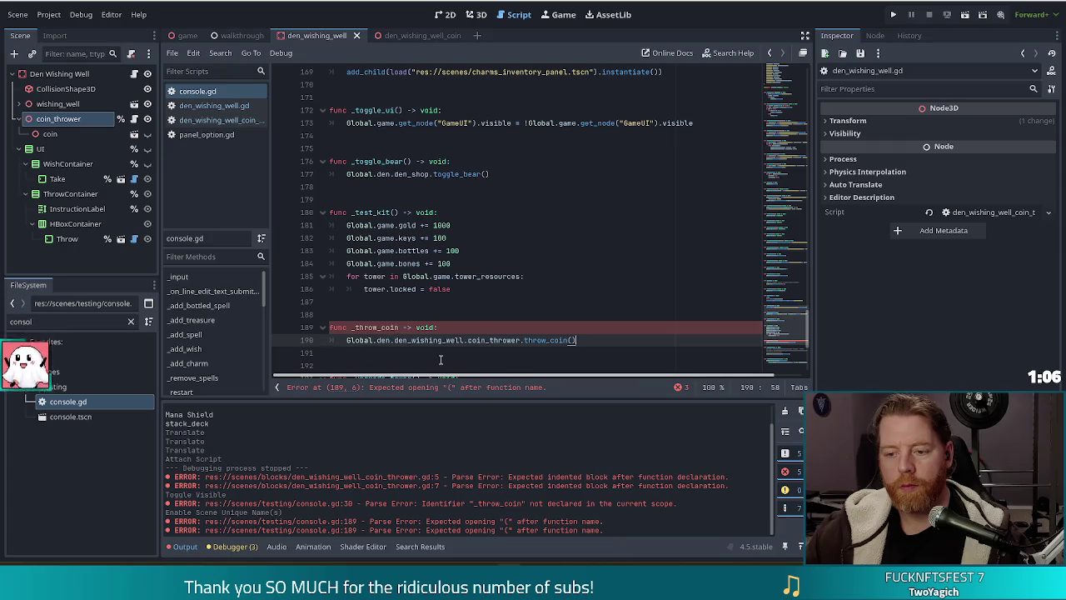
pyautogui.click(401, 327)
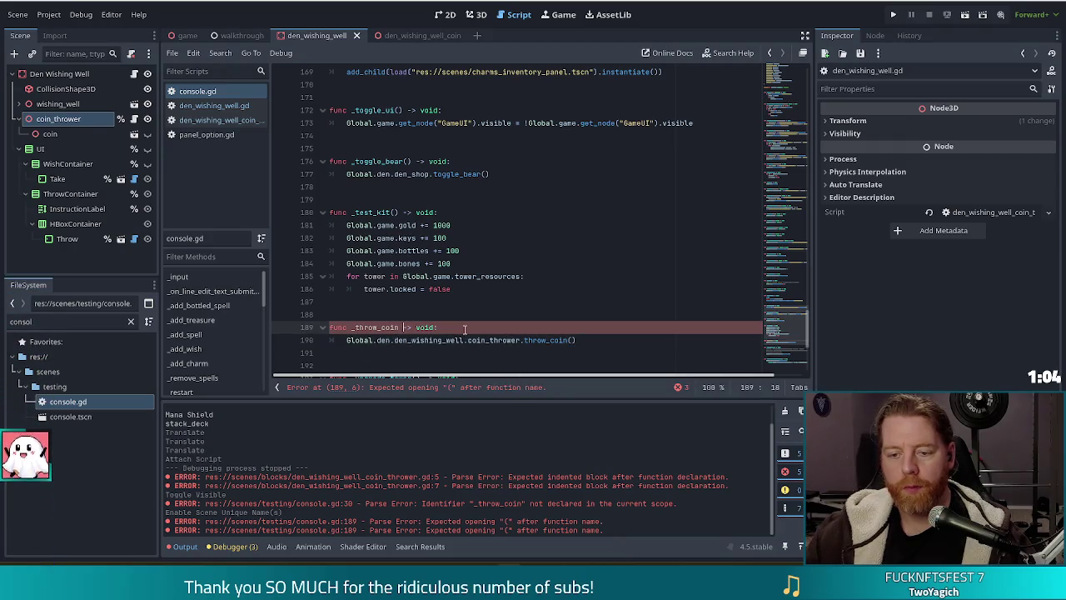
pyautogui.write('()')
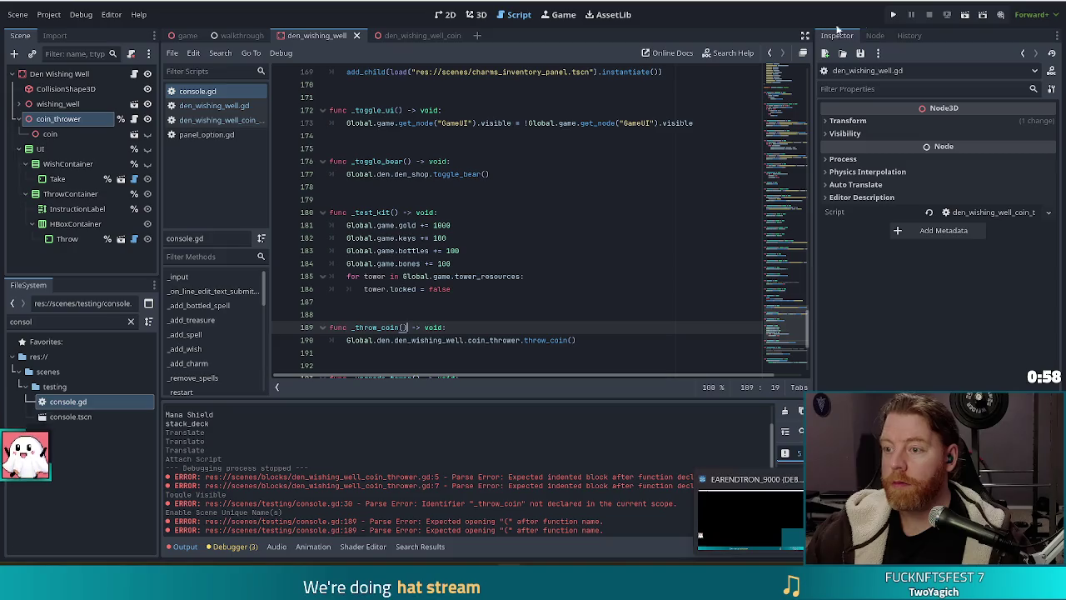
# Step: Run the project, start a NEW GAME, and enter throw_coin in the in-game console
pyautogui.press('F5')
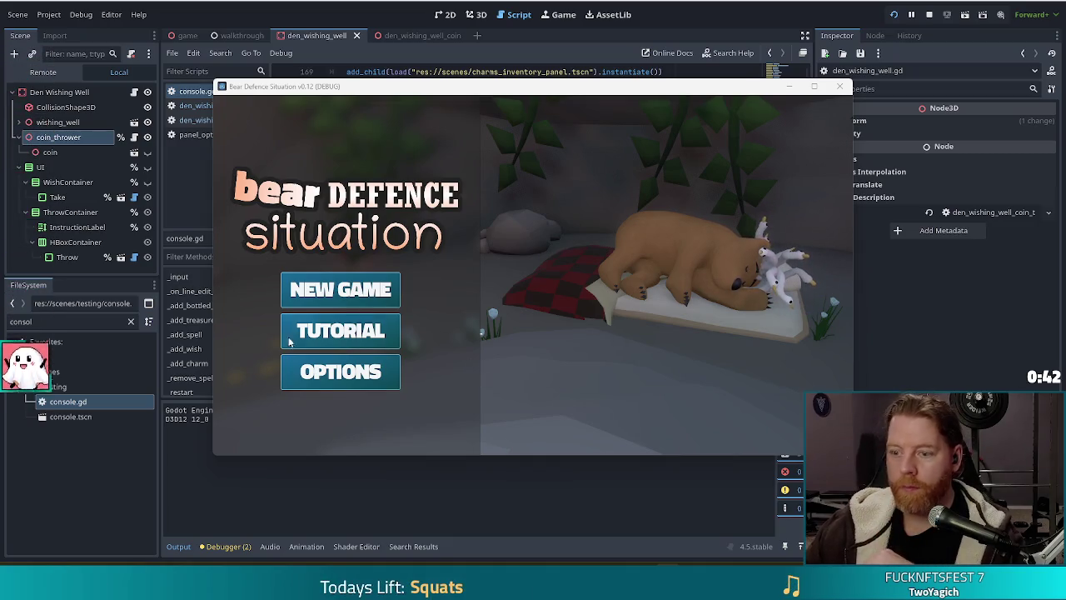
pyautogui.click(320, 294)
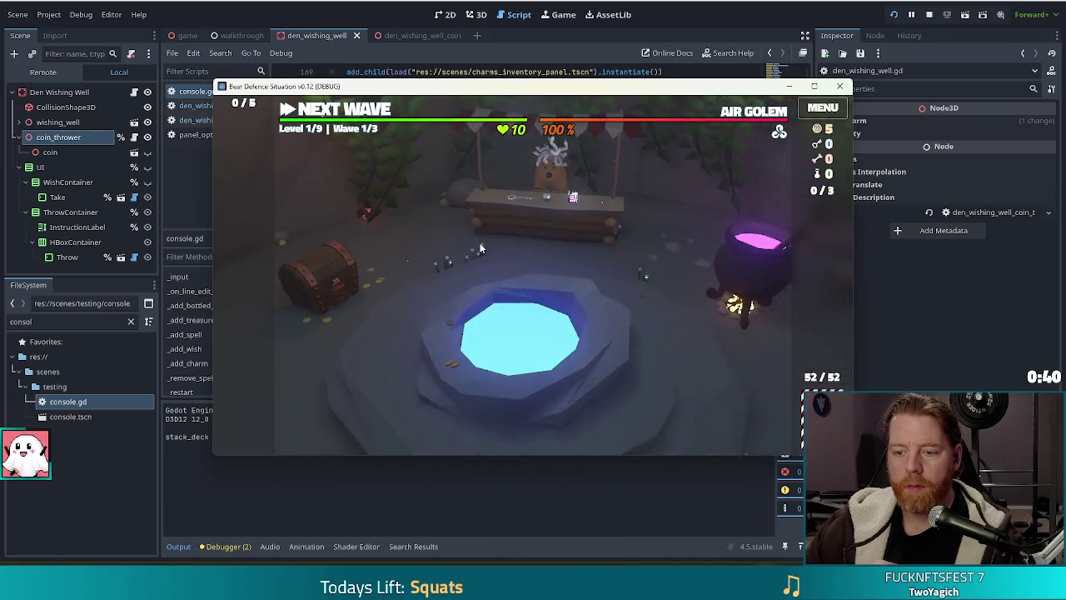
pyautogui.press('`')
pyautogui.write('thr')
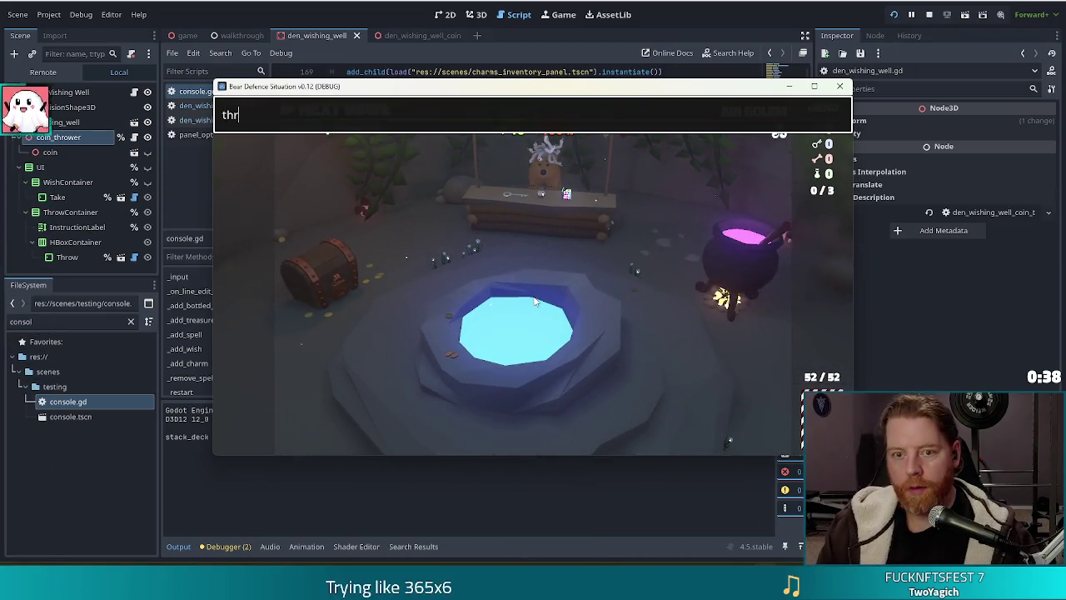
pyautogui.write('ow_coin')
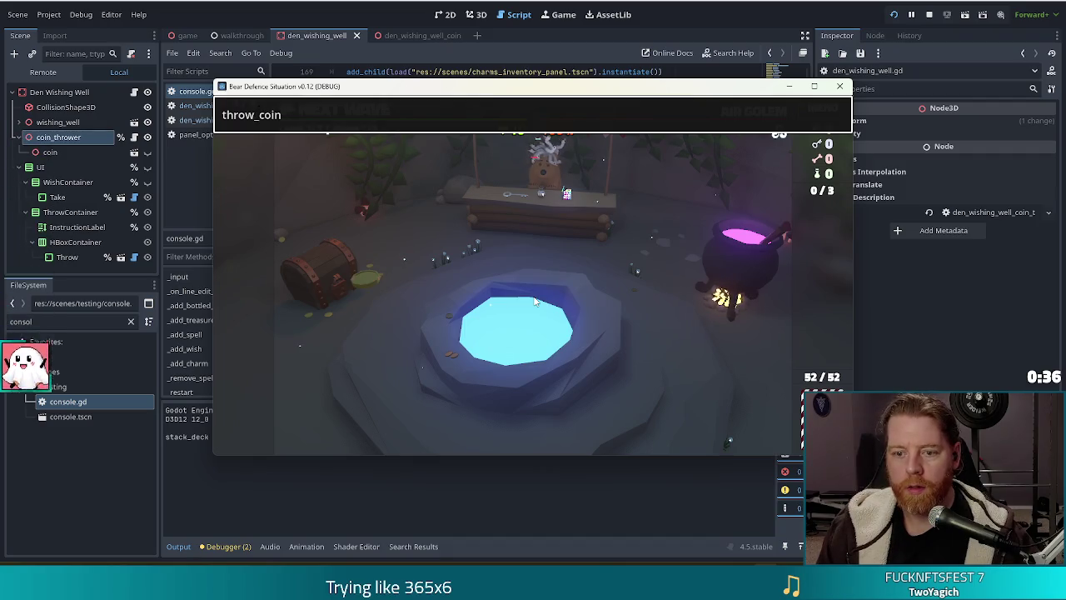
pyautogui.press('Return')
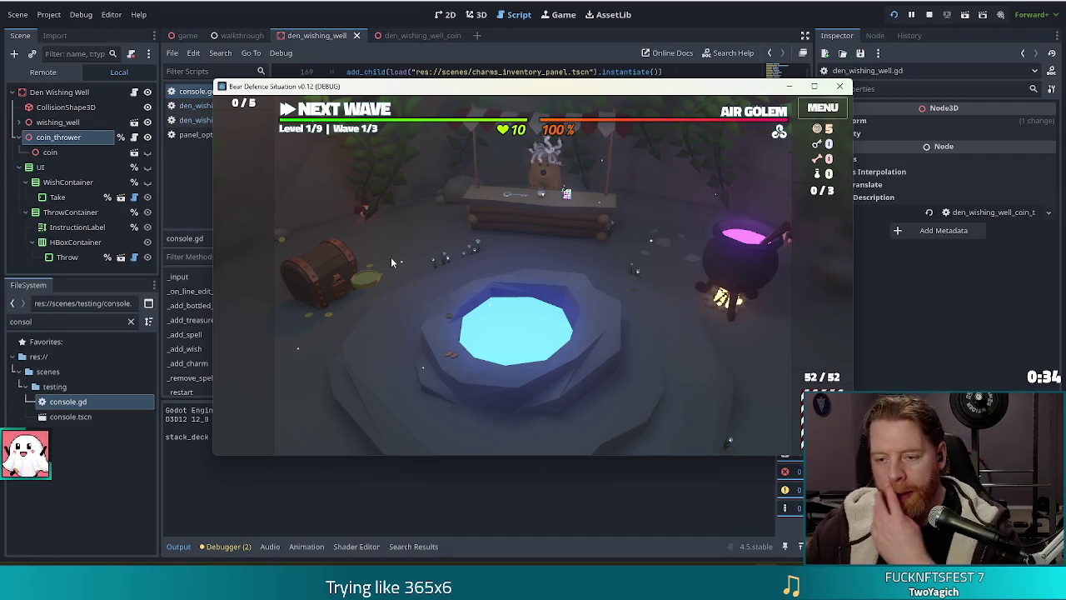